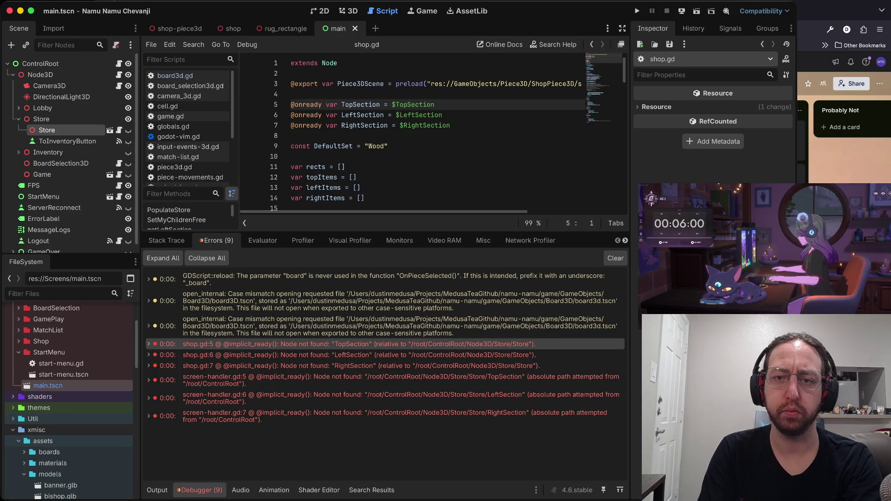
key("d")
key("d")
key("d")
key("d")
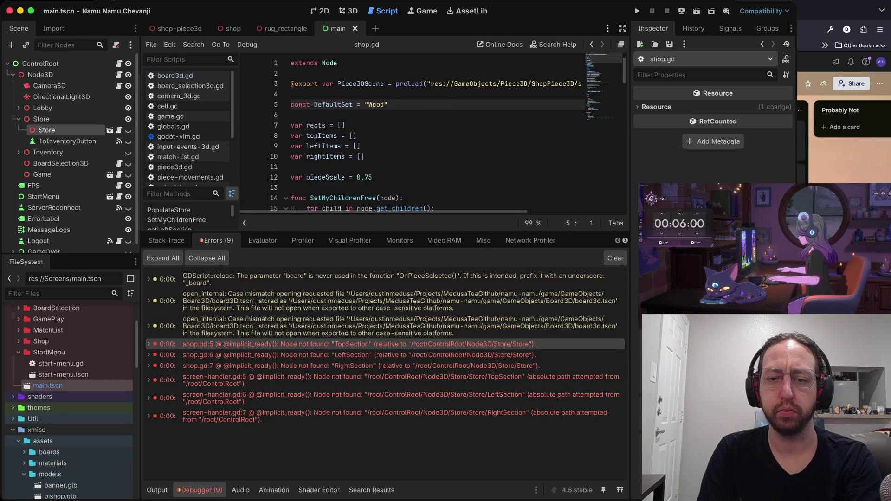
key("super+b")
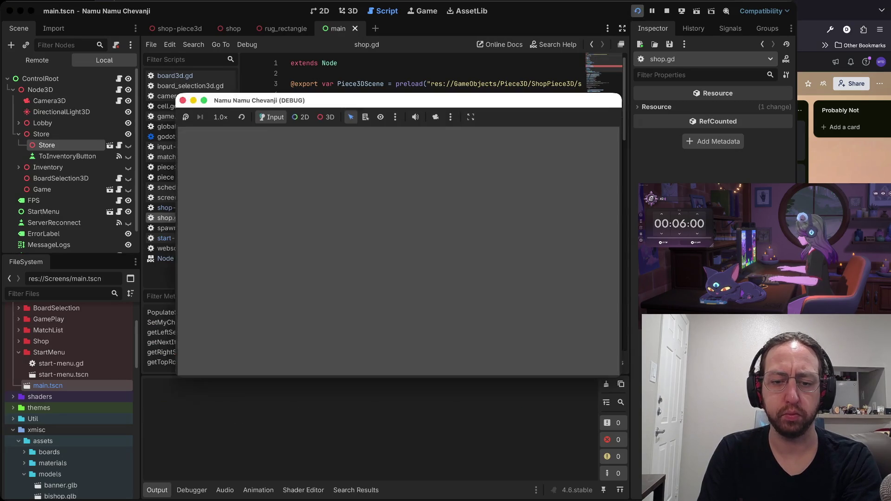
left_click(385, 125)
Delete the TopSection, LeftSection and RightSection clearing lines, save, and rerun the game
key("d")
key("d")
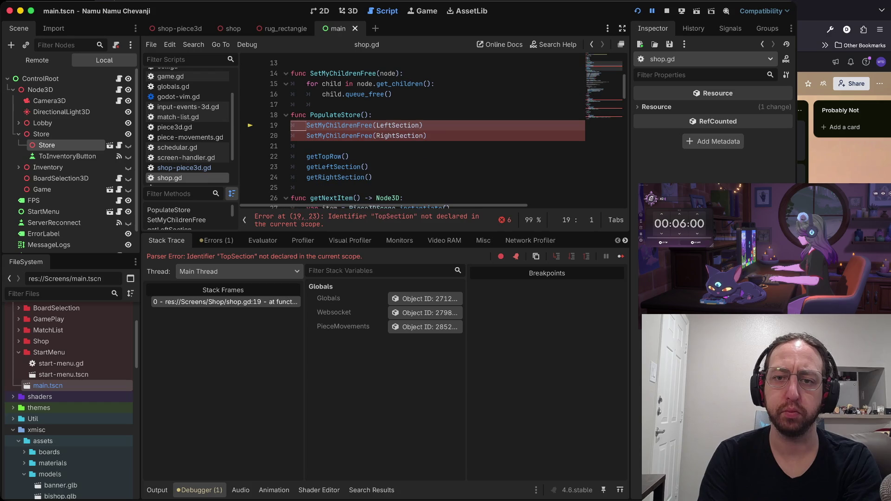
key("d")
key("d")
key("d")
key("d")
key("d")
key("d")
key("ctrl+s")
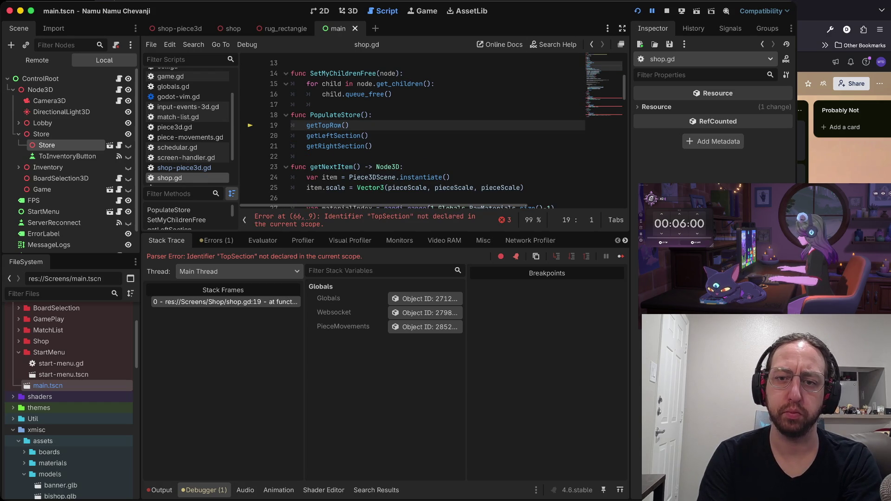
key("super+b")
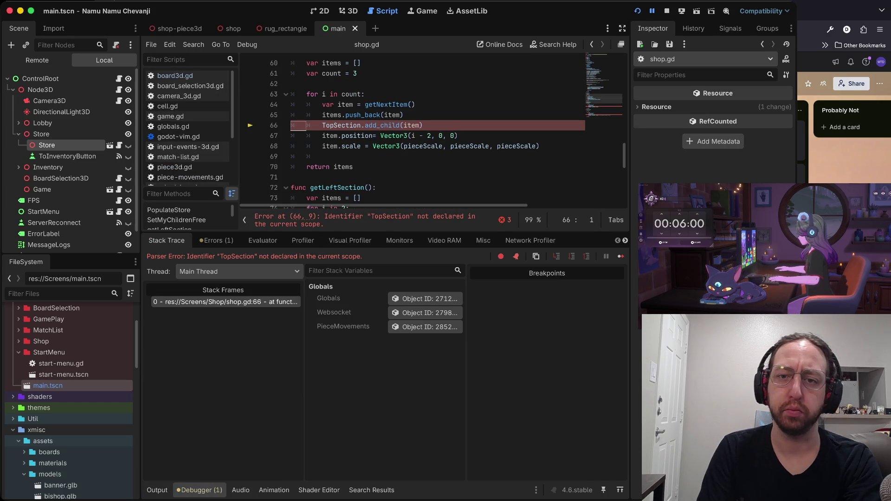
Delete the TopSection add_child, position and scale lines on line 66
key("w")
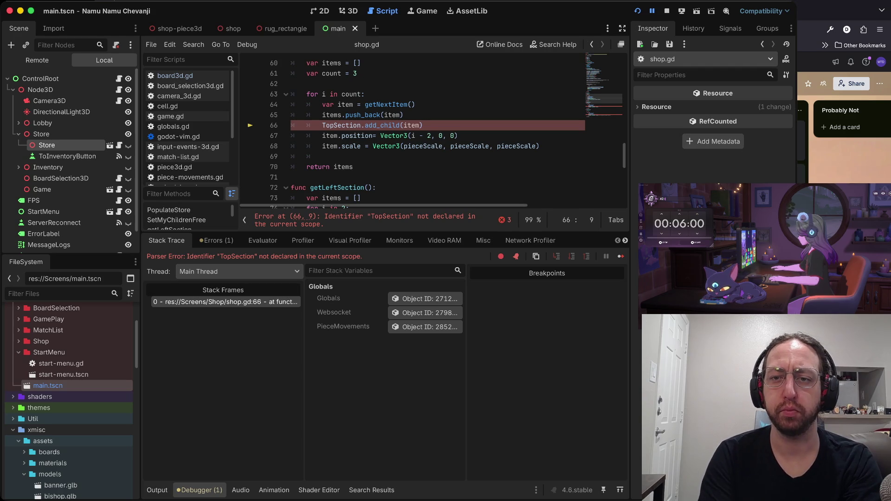
key("j")
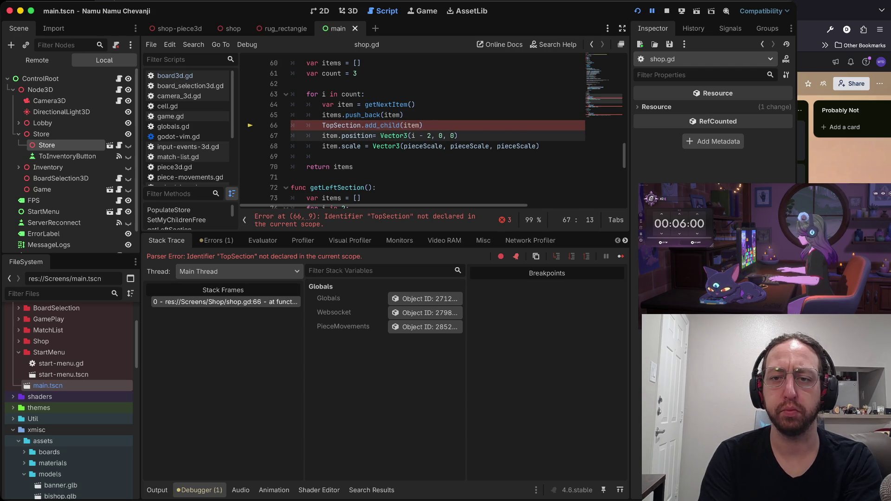
key("d")
key("d")
key("d")
key("k")
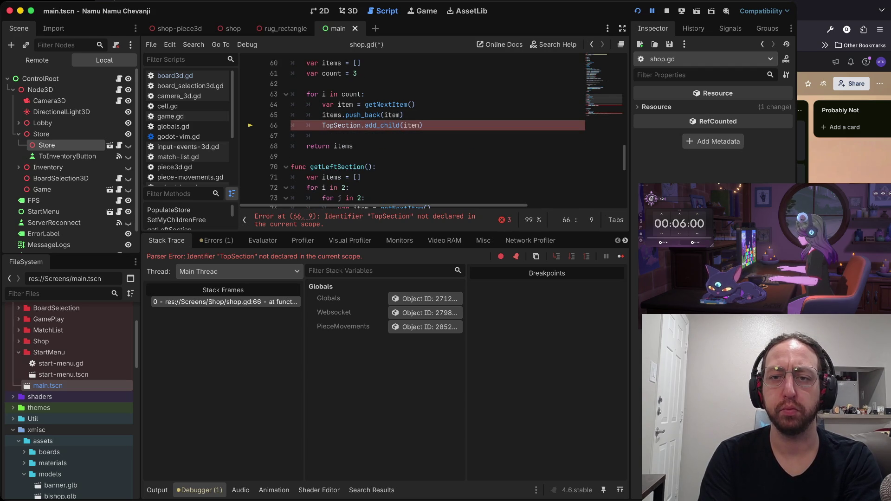
key("d")
key("d")
key("k")
key("k")
key("k")
key("k")
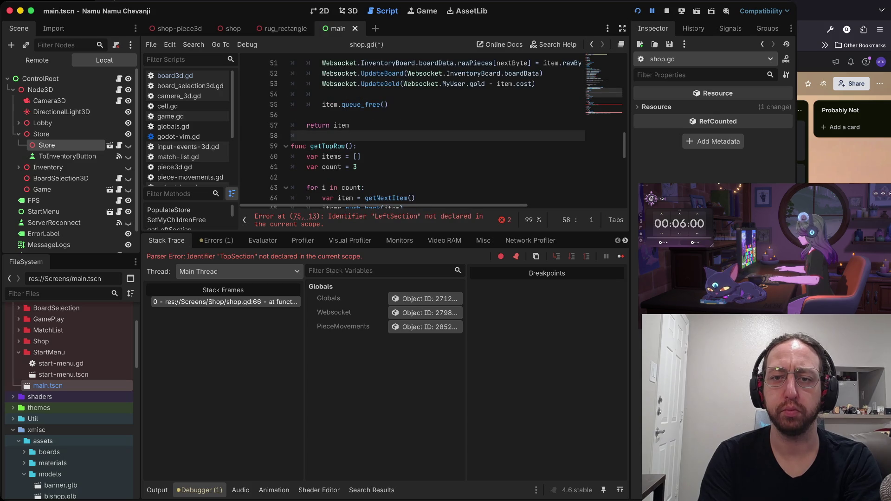
Remove the RightSection add_child and position lines and save shop.gd
key("j")
key("j")
key("j")
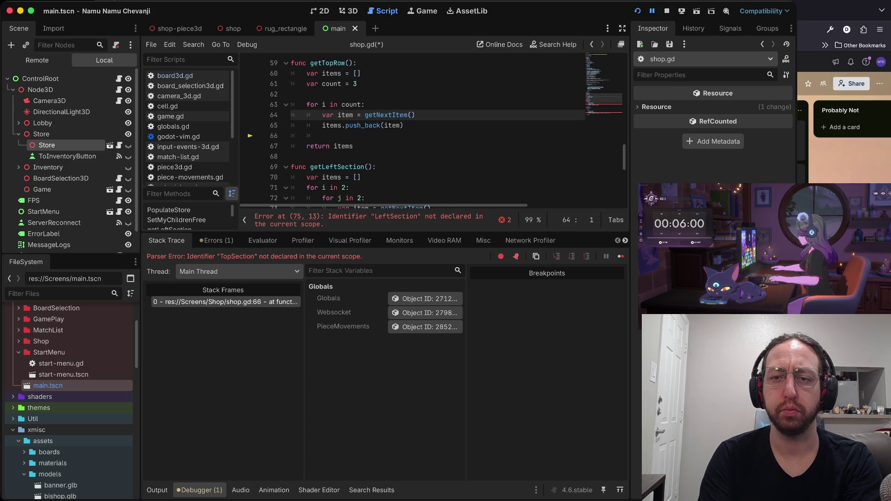
key("j")
key("w")
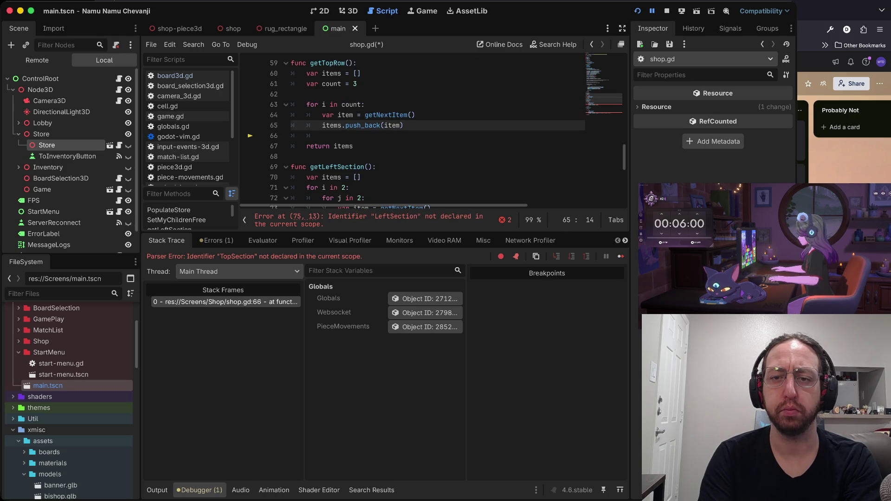
key("j")
key("j")
key("j")
key("j")
key("d")
key("d")
key("j")
key("j")
key("j")
key("d")
key("d")
key("d")
key("k")
key("ctrl+s")
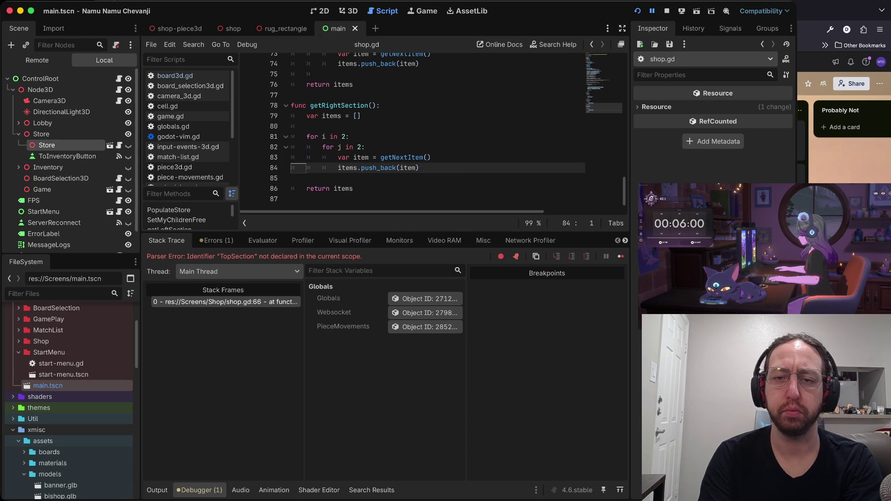
Delete the getRightSection function, then undo to bring it back
key("k")
key("k")
key("k")
key("shift+v")
key("braceright")
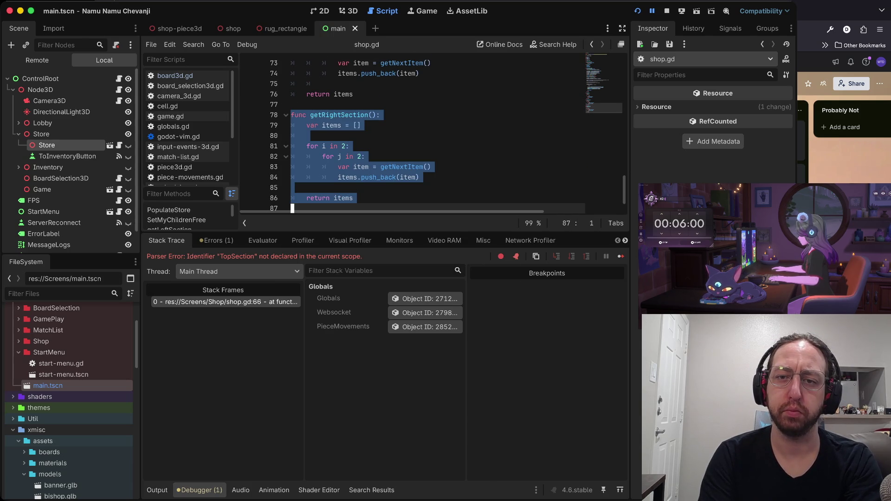
key("d")
key("k")
key("k")
key("k")
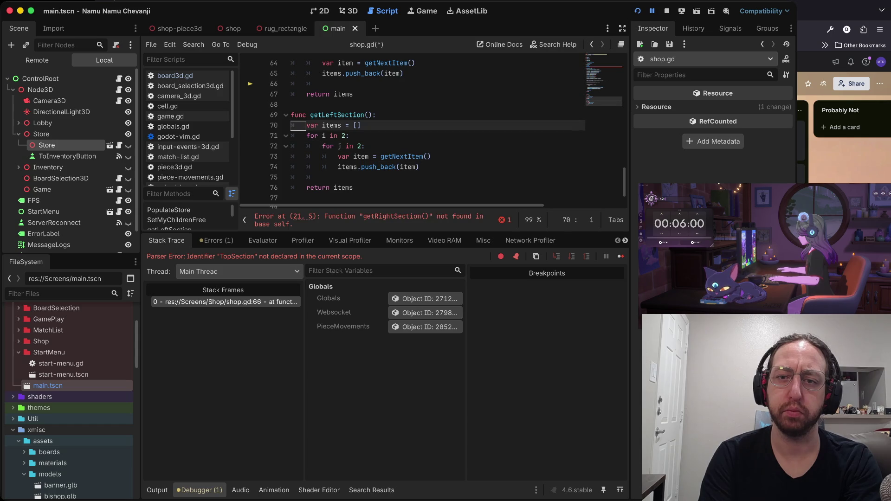
key("u")
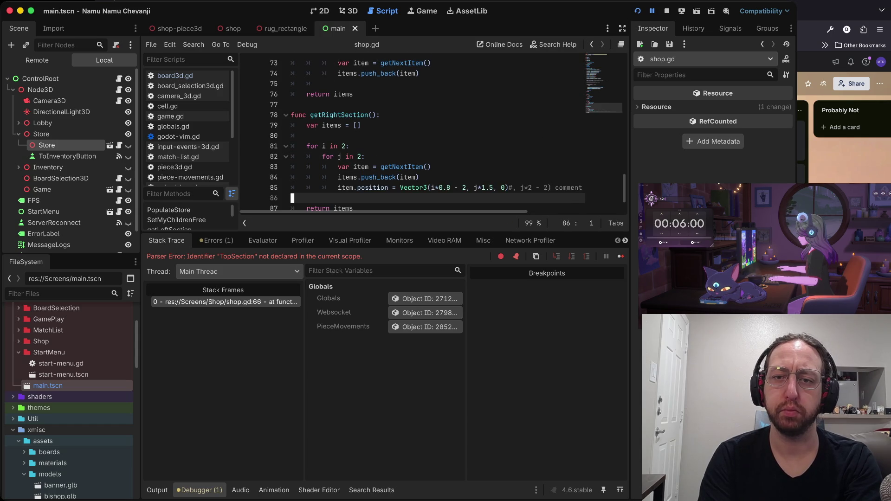
Delete the restored item.position line and select the getTopRow function block
key("k")
key("d")
key("d")
key("j")
key("j")
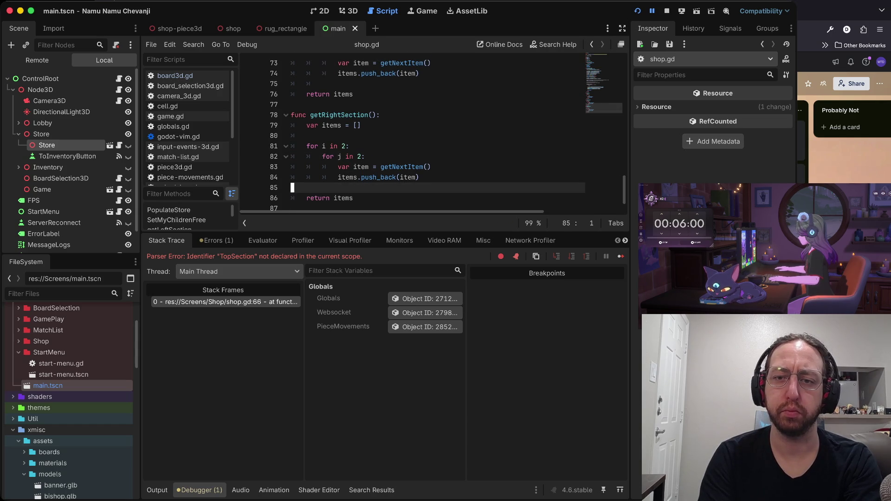
key("k")
key("k")
key("k")
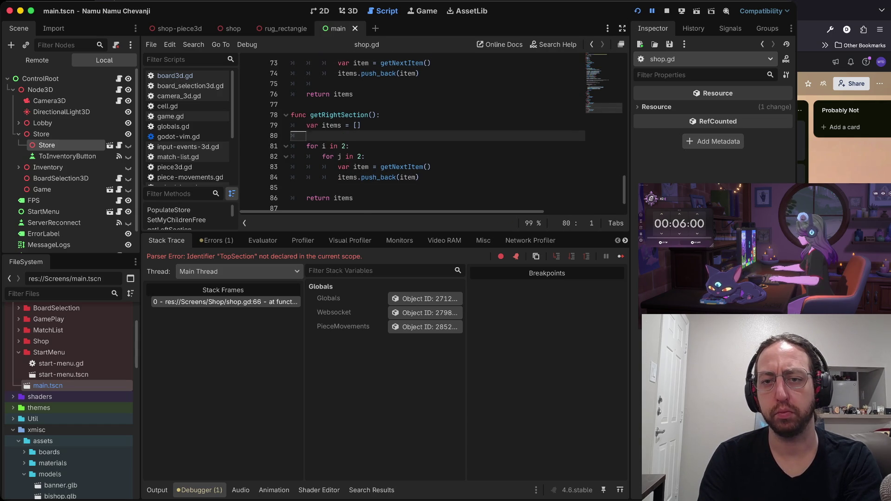
key("shift+v")
Delete the getTopRow function block from shop.gd
key("j")
key("j")
key("j")
key("d")
key("k")
key("k")
key("j")
key("j")
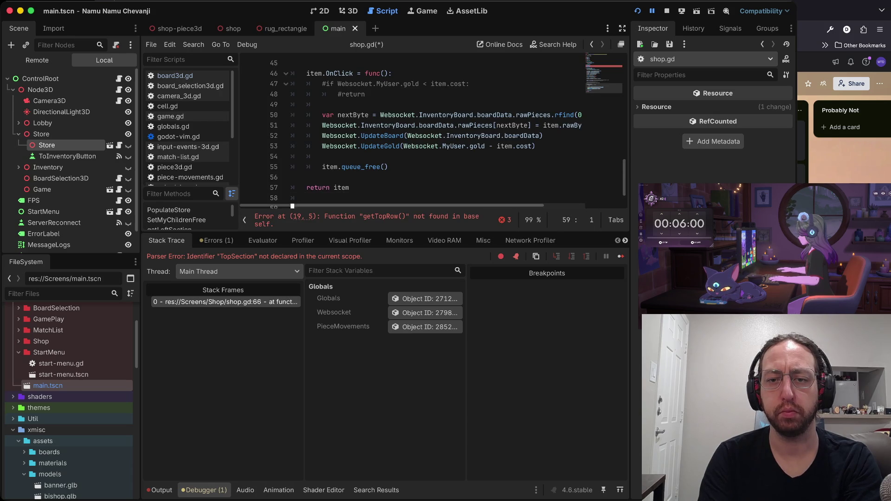
Review PopulateStore and undo edits to restore the removed section code
key("g")
key("g")
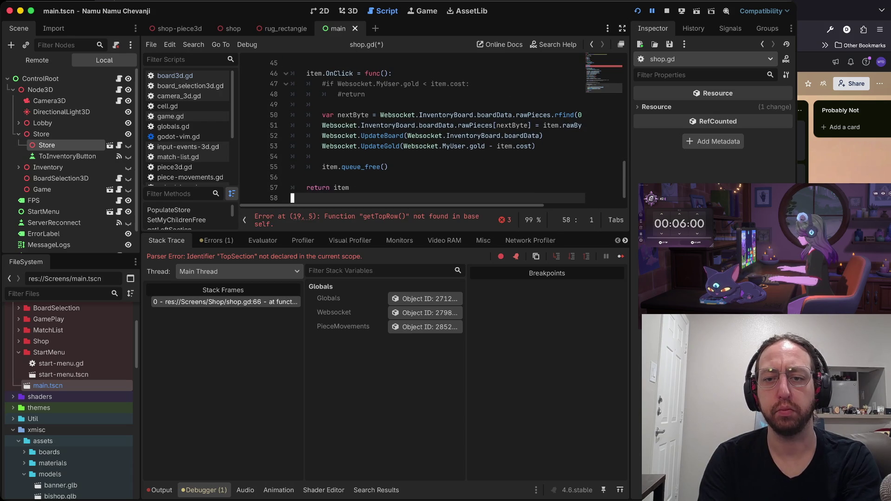
key("braceright")
key("braceright")
key("braceright")
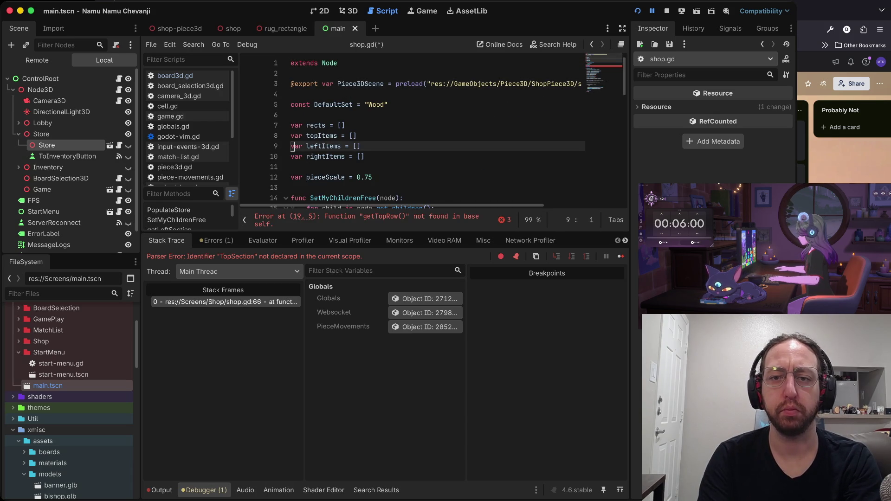
key("j")
key("j")
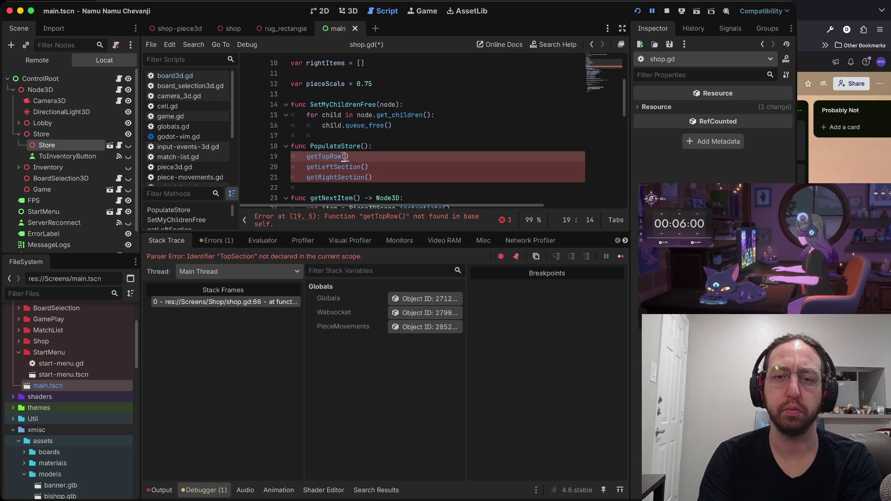
key("u")
key("u")
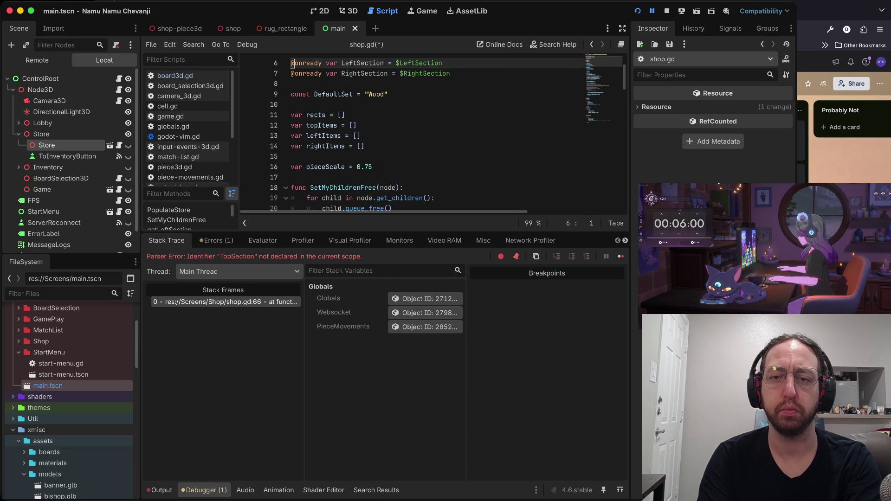
key("shift+g")
key("ctrl+o")
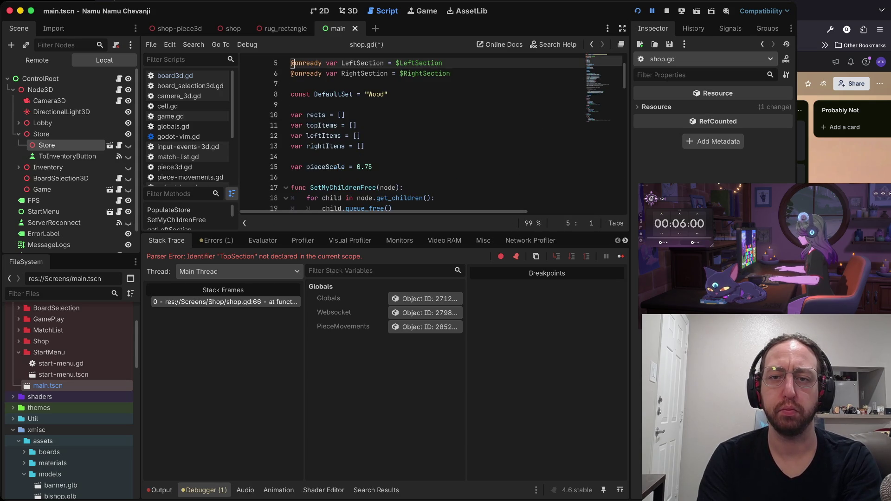
key("ctrl+y")
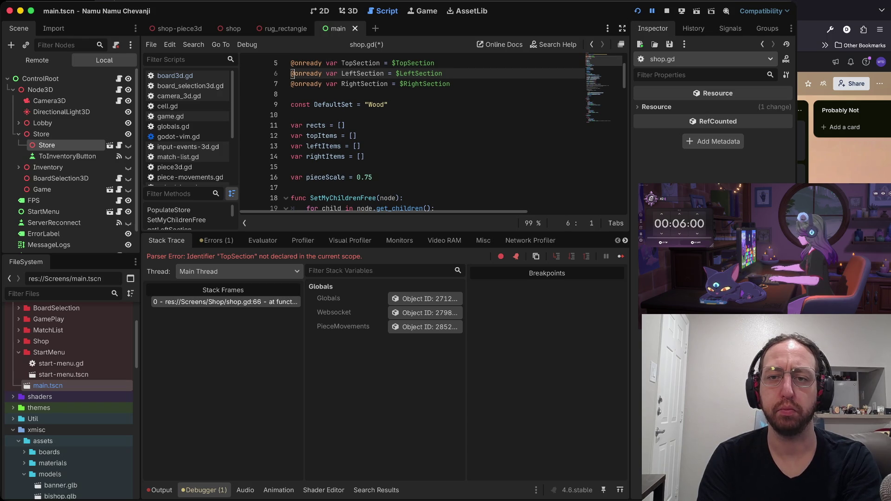
Go to line 96 and delete the RightSection add_child and position lines
key("9")
key("6")
key("shift+g")
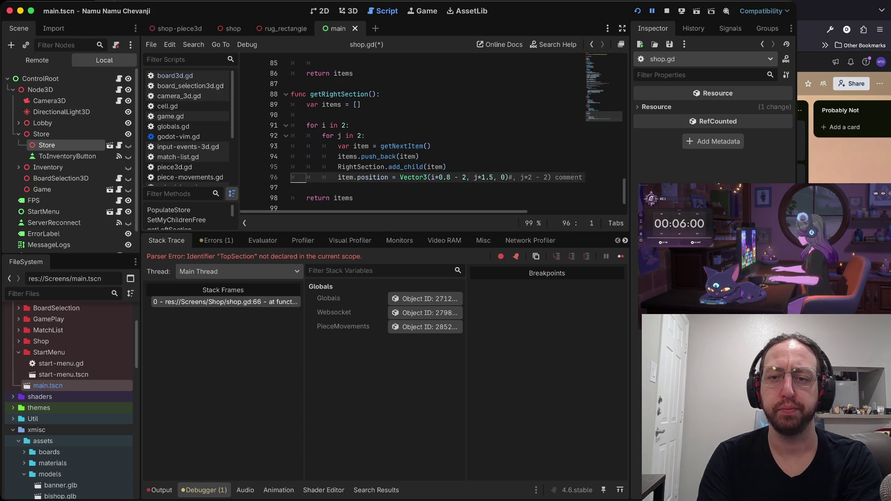
key("shift+v")
key("k")
key("d")
key("6")
key("k")
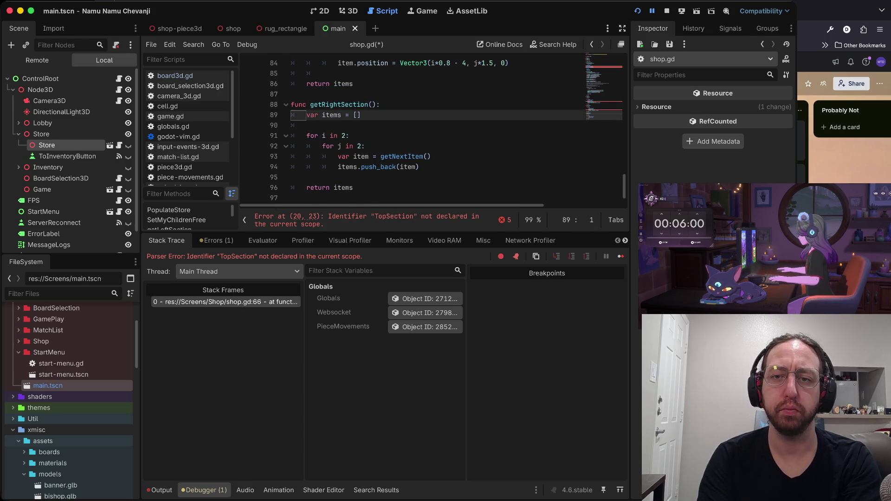
Delete the LeftSection add_child line
key("6")
key("k")
key("shift+v")
key("d")
key("6")
key("k")
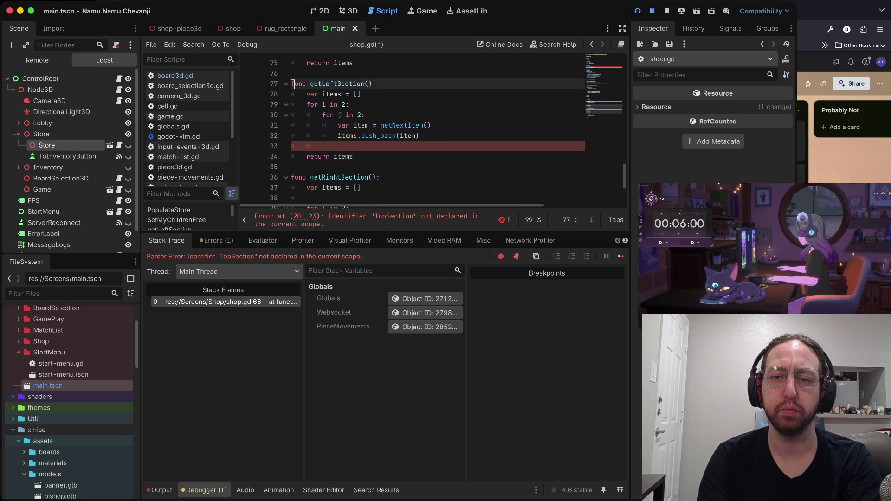
Delete the lines adding items to TopSection and save shop.gd
key("6")
key("k")
key("shift+v")
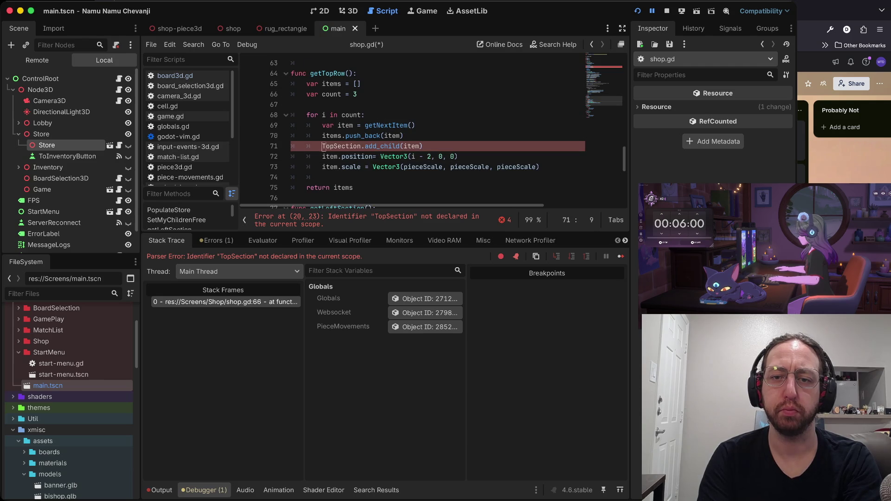
key("d")
key("d")
key("d")
key("d")
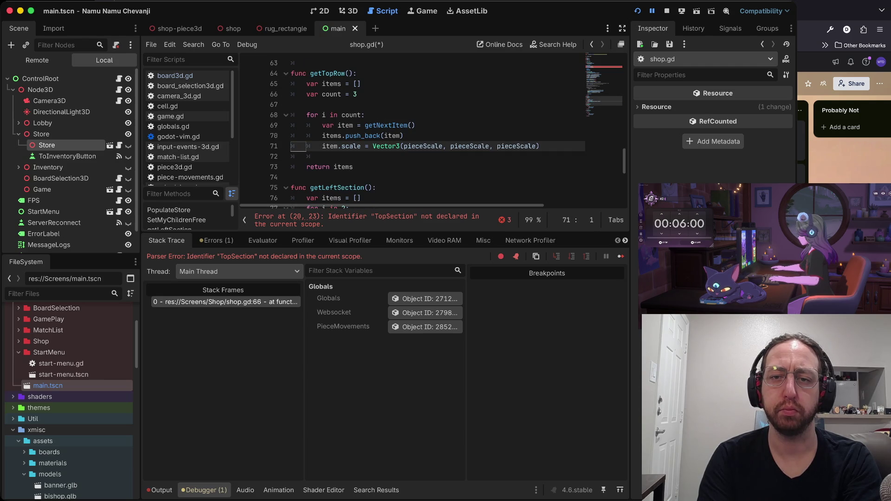
key("d")
key("d")
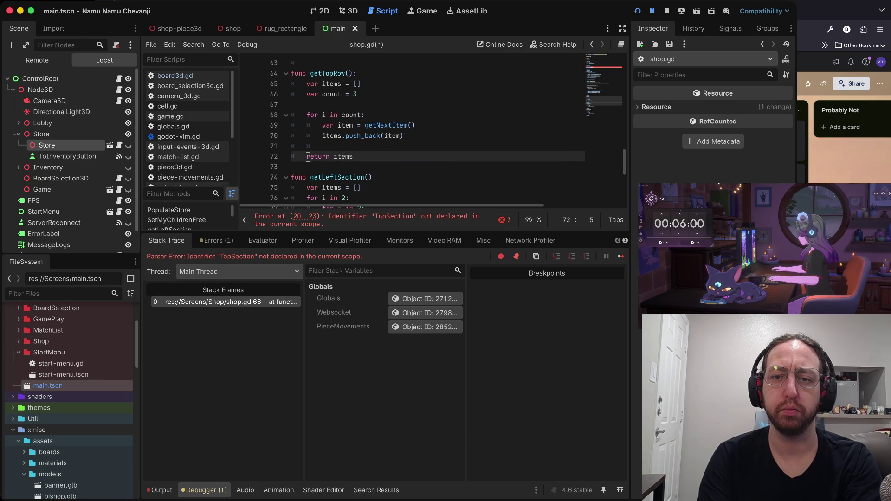
key("ctrl+s")
key("6")
key("k")
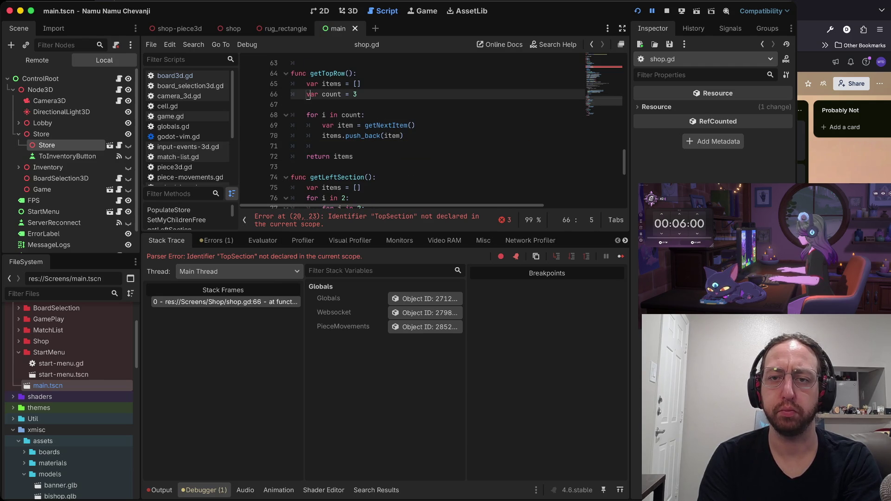
Rerun the game, then delete the SetMyChildrenFree calls for the removed sections
key("k")
key("k")
key("k")
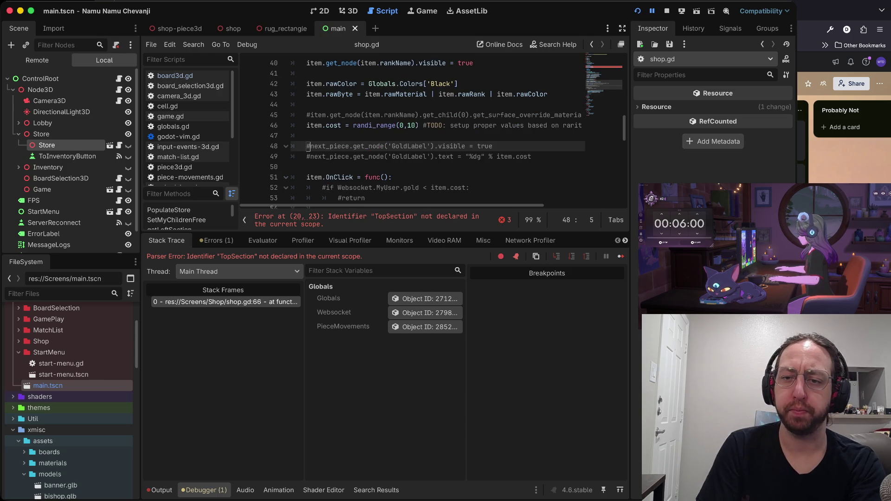
key("super+b")
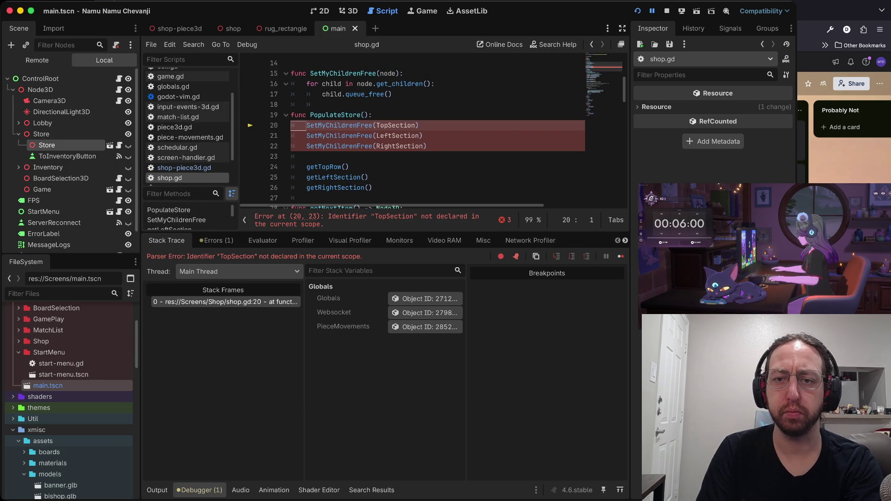
key("d")
key("d")
key("d")
key("d")
key("d")
key("d")
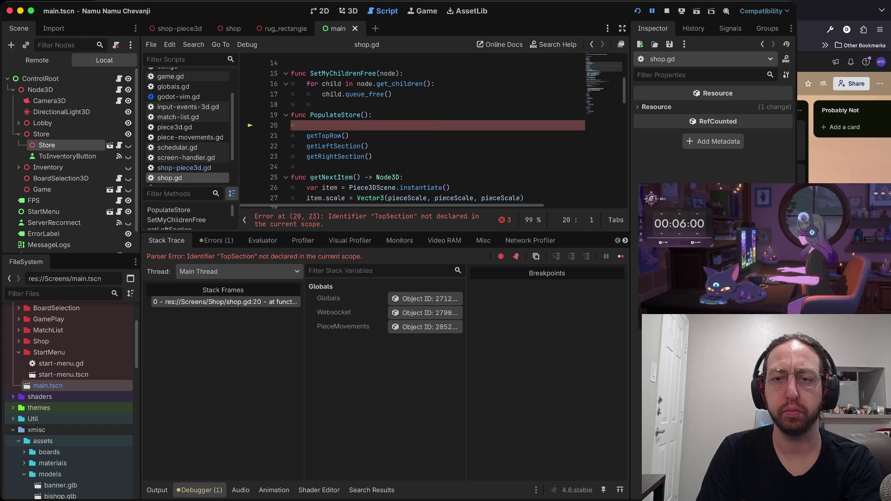
key("d")
key("d")
Run the game, log in with username 'a', and stop it once the store loads
key("super+b")
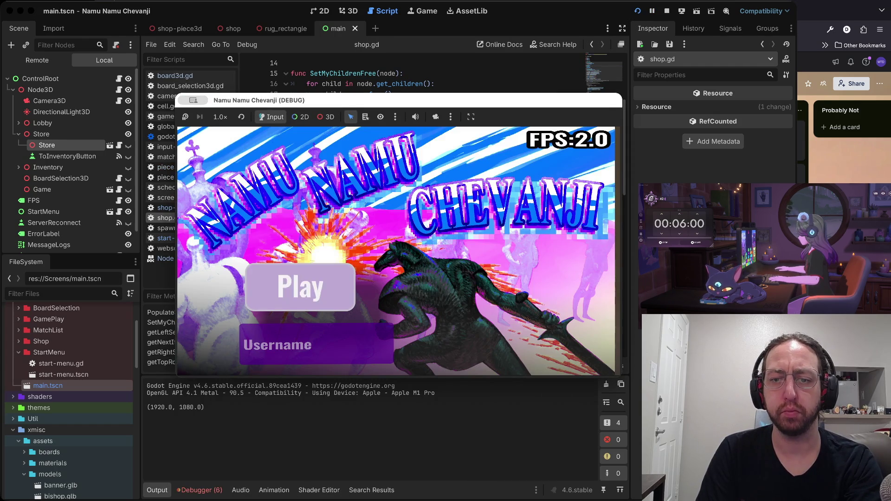
type("a")
key("Return")
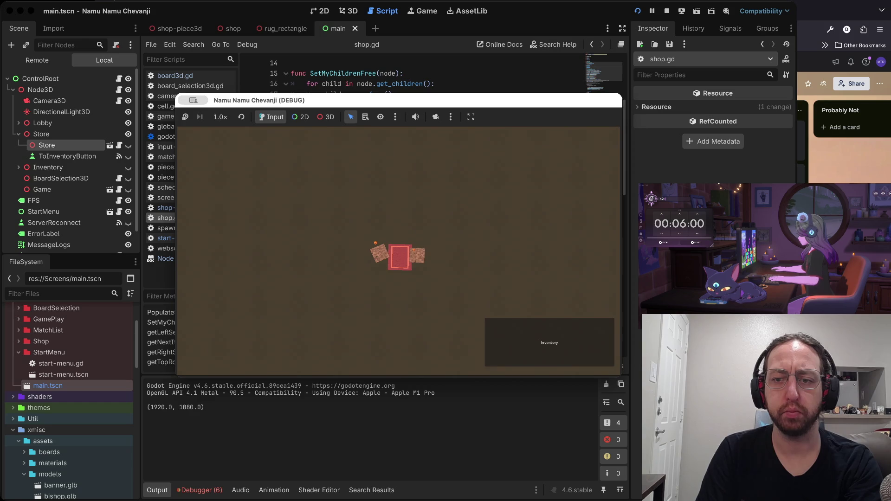
key("super+period")
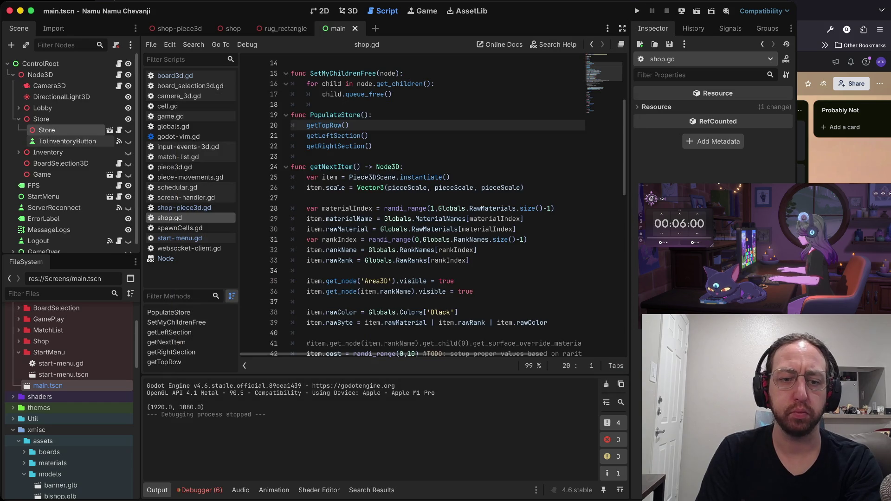
Open screen-handler.gd from the Input folder in the FileSystem dock
scroll(69, 389, "up", 5)
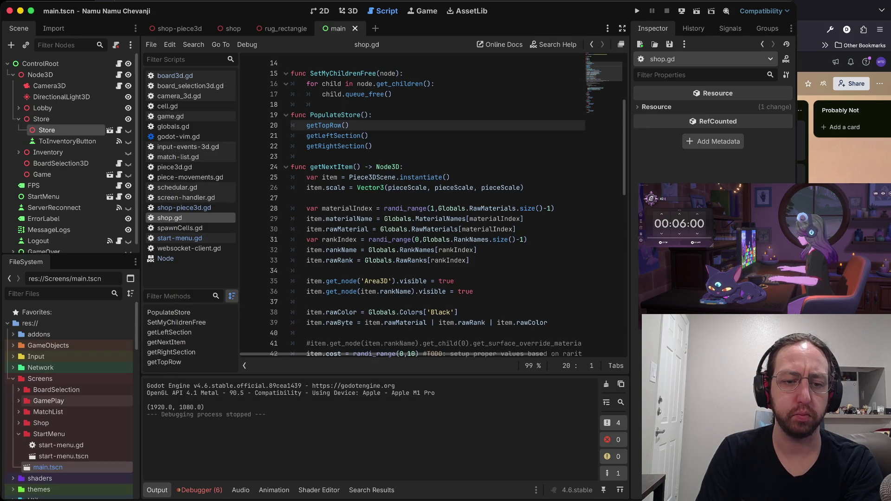
scroll(69, 400, "down", 3)
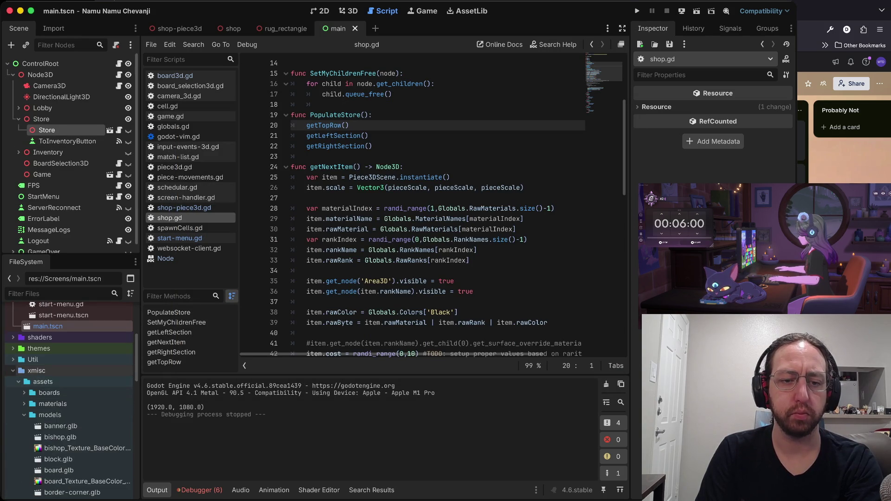
left_click(13, 455)
scroll(46, 441, "down", 4)
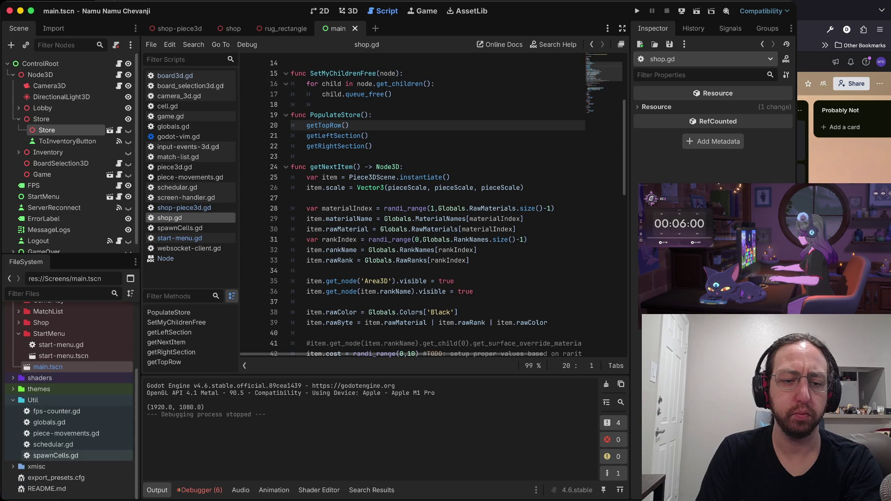
left_click(13, 400)
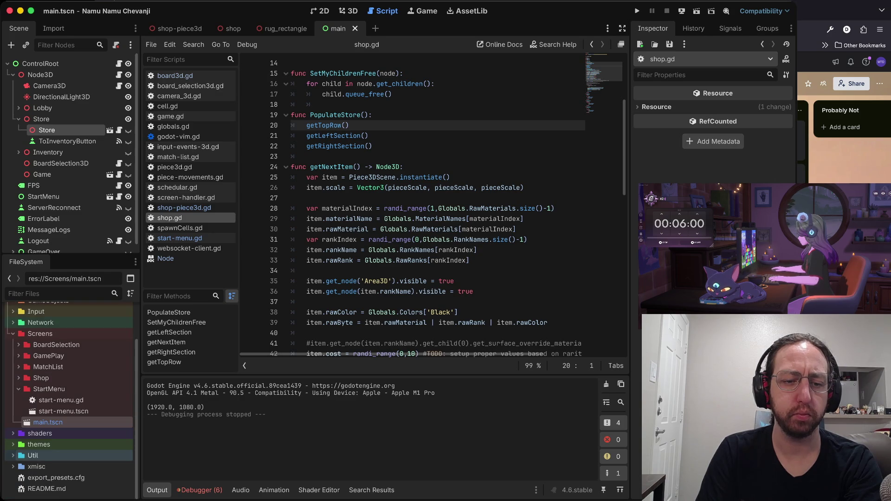
scroll(71, 401, "up", 3)
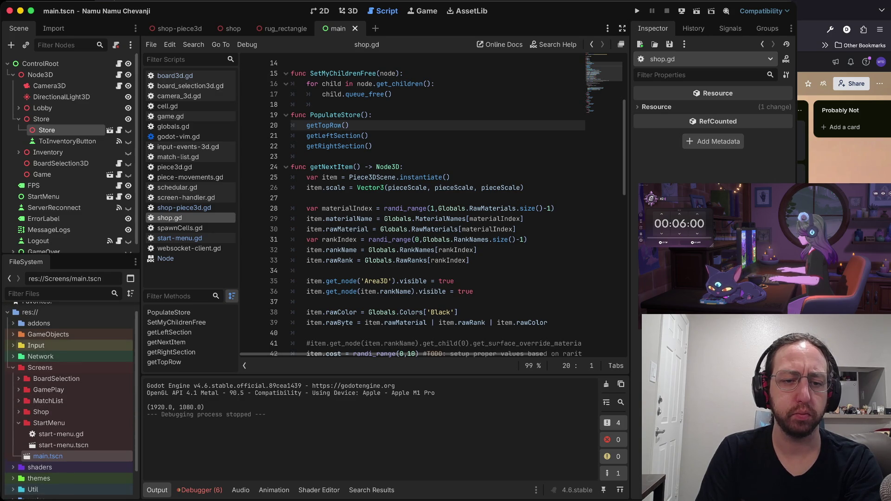
left_click(13, 345)
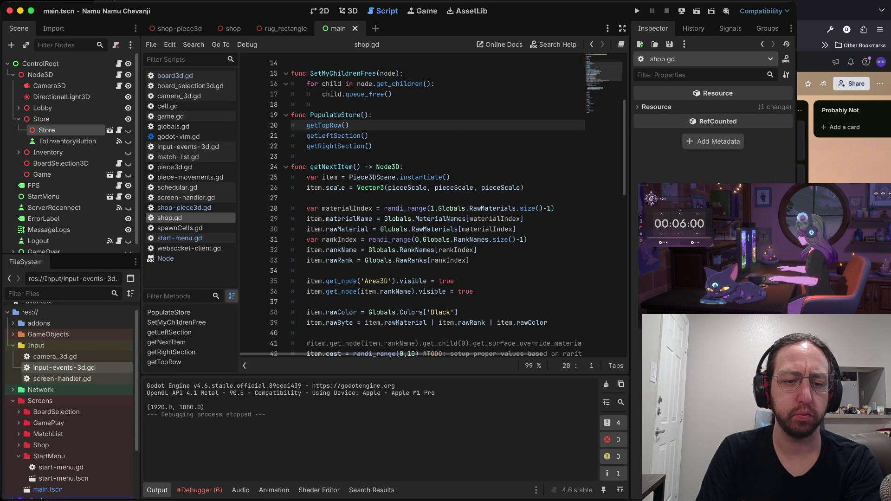
double_click(62, 379)
Review the store button handler's visibility lines and the Store node path on line 4
left_click(457, 136)
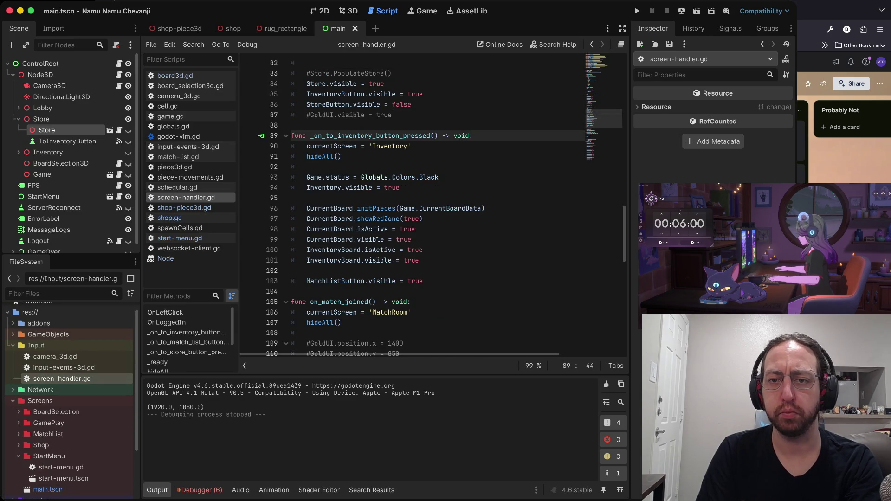
scroll(458, 135, "up", 6)
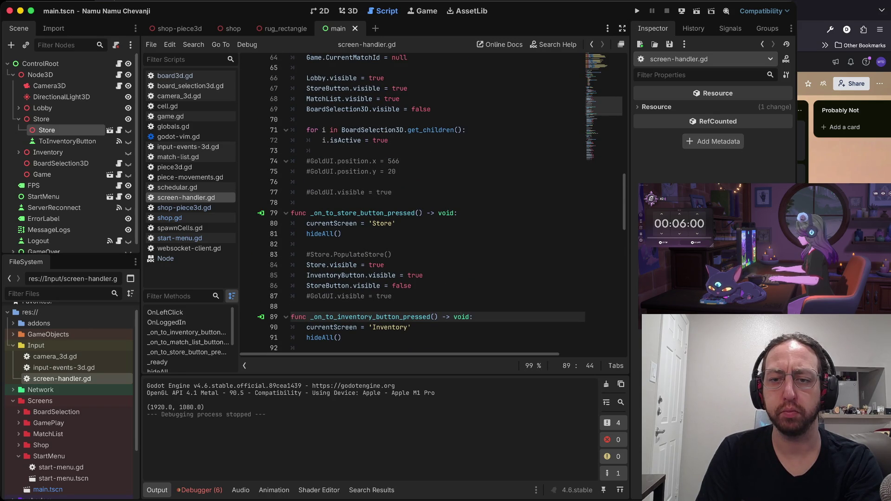
scroll(442, 203, "down", 2)
left_click(388, 244)
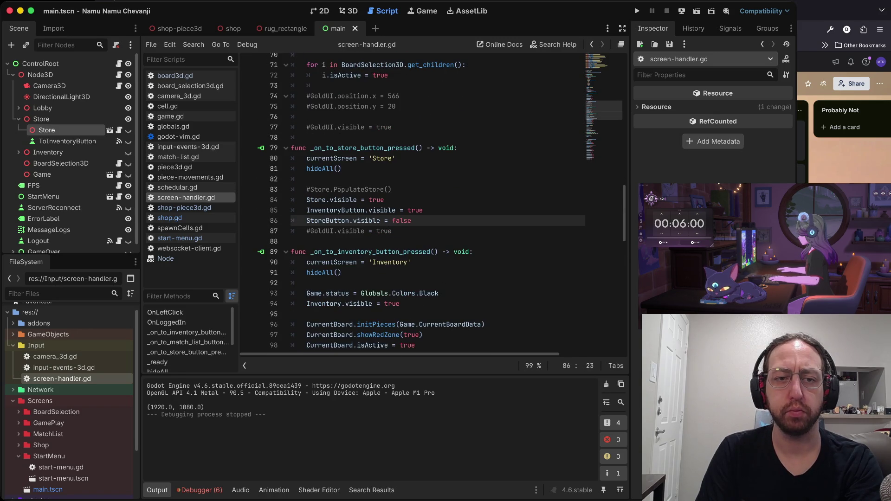
scroll(414, 208, "up", 15)
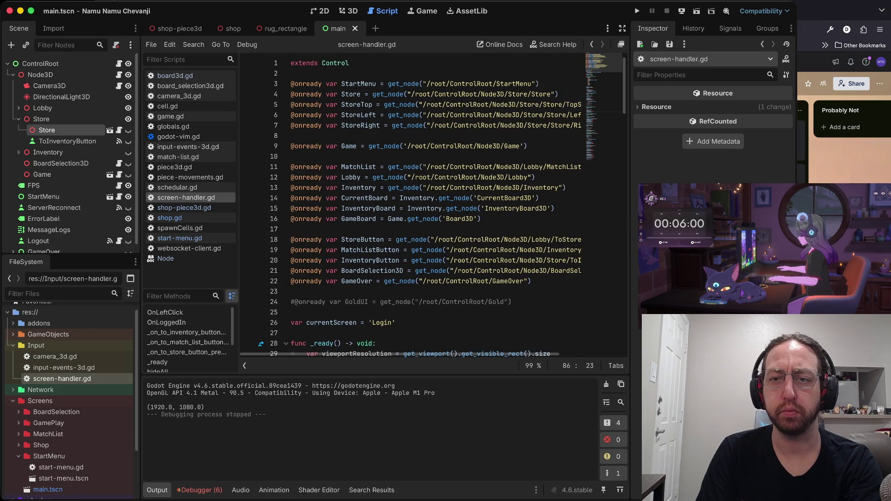
left_click(344, 95)
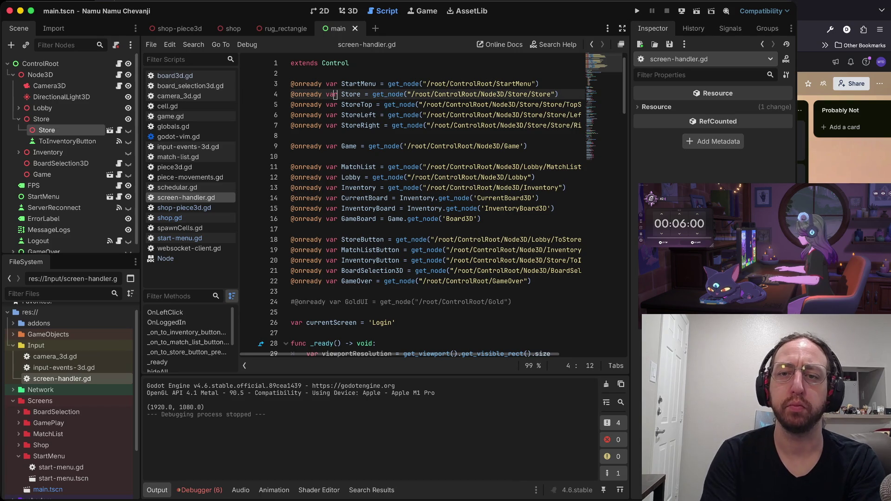
scroll(343, 95, "down", 20)
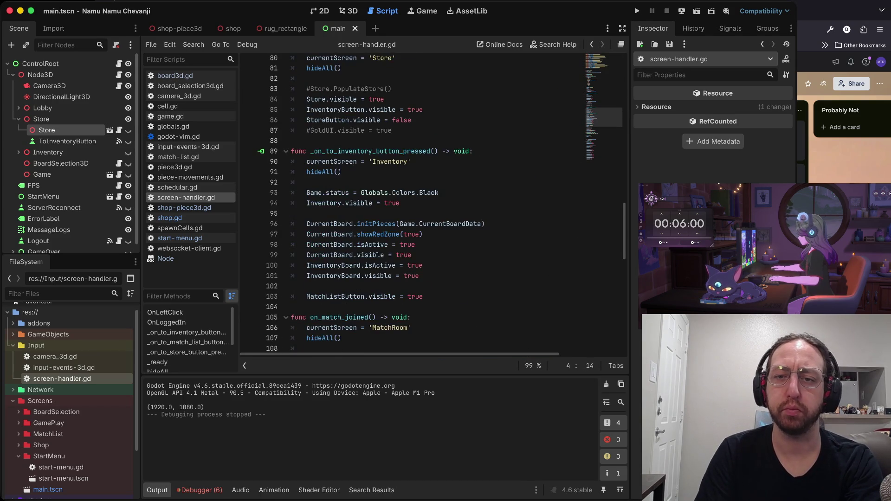
scroll(413, 205, "up", 2)
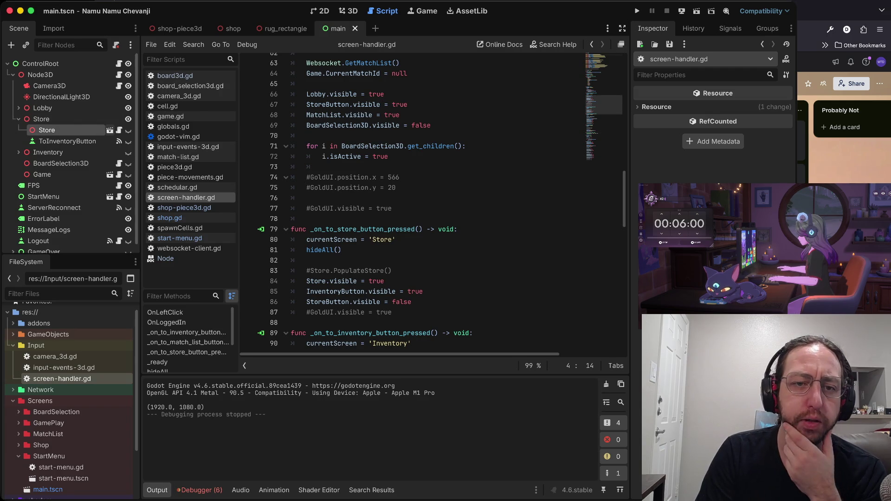
Save the shop scene and run the game to check the shop camera
left_click(110, 130)
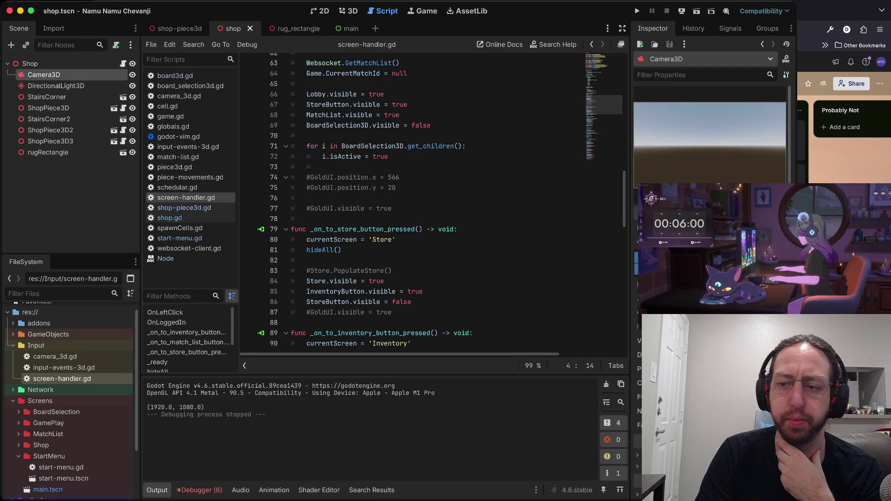
scroll(711, 139, "down", 3)
scroll(710, 139, "up", 3)
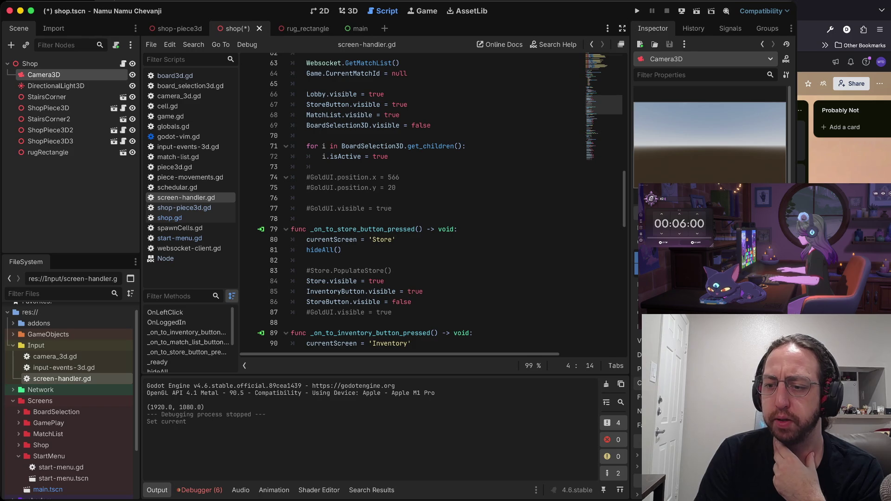
key("super+s")
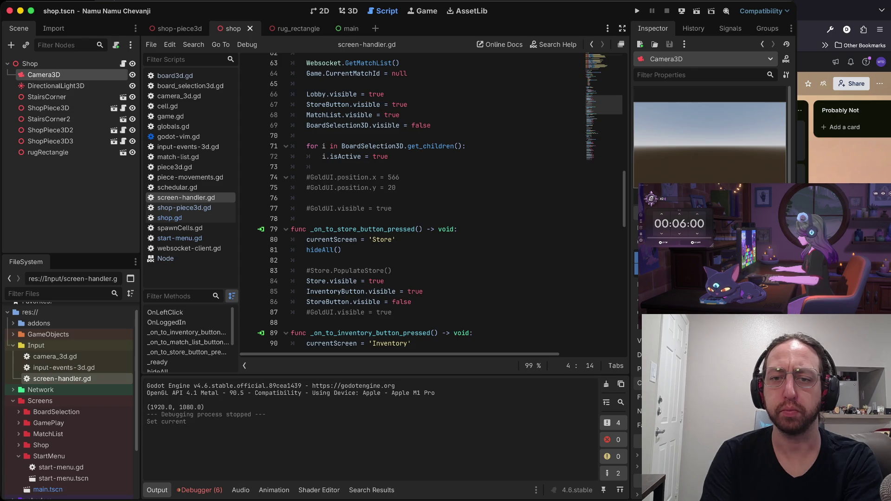
key("super+b")
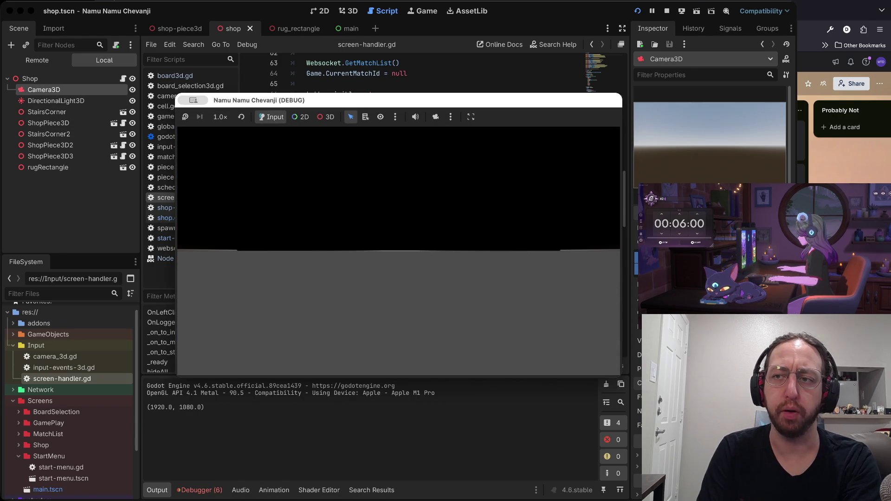
Open main.tscn, inspect its Camera3D, test-run the game, and save the main scene
key("super+period")
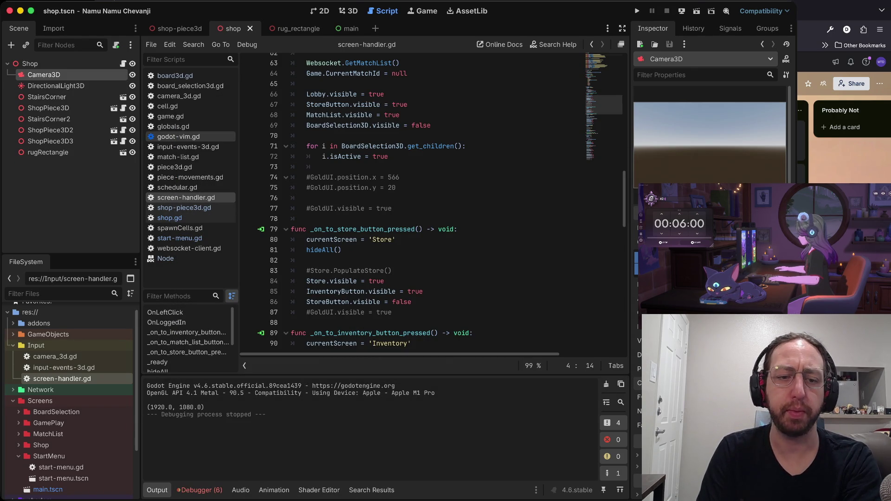
scroll(69, 423, "up", 1)
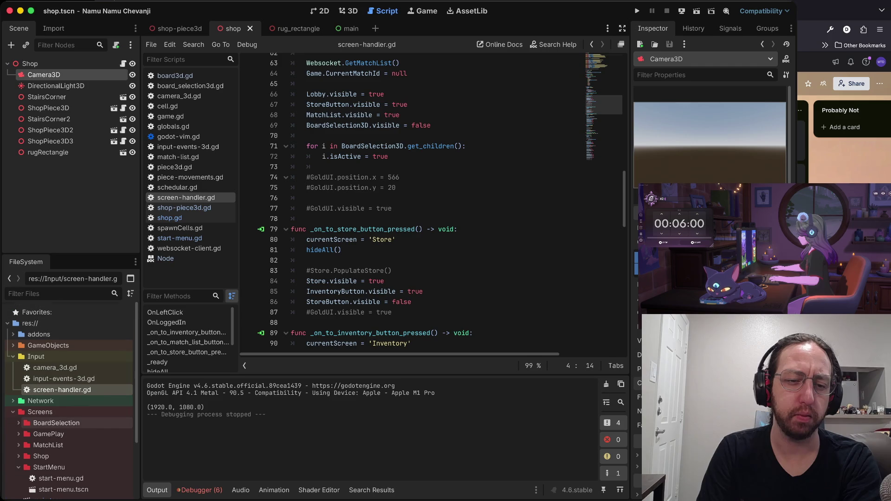
scroll(69, 418, "down", 5)
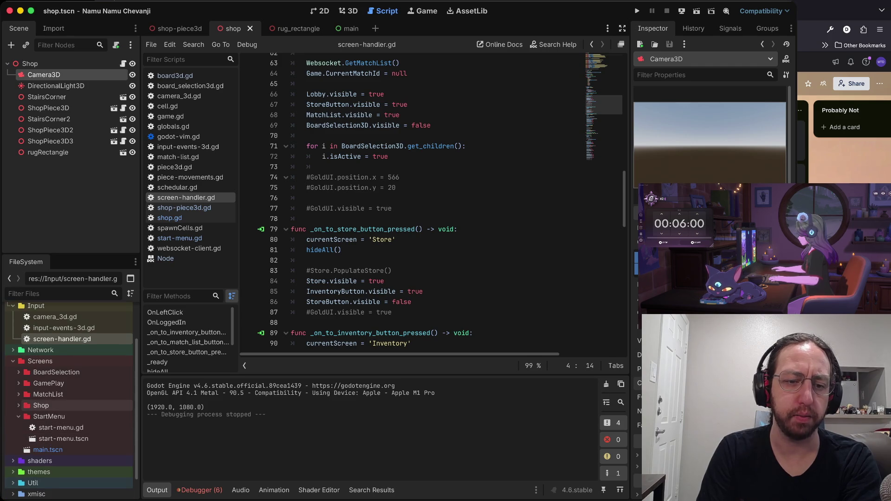
scroll(69, 406, "down", 3)
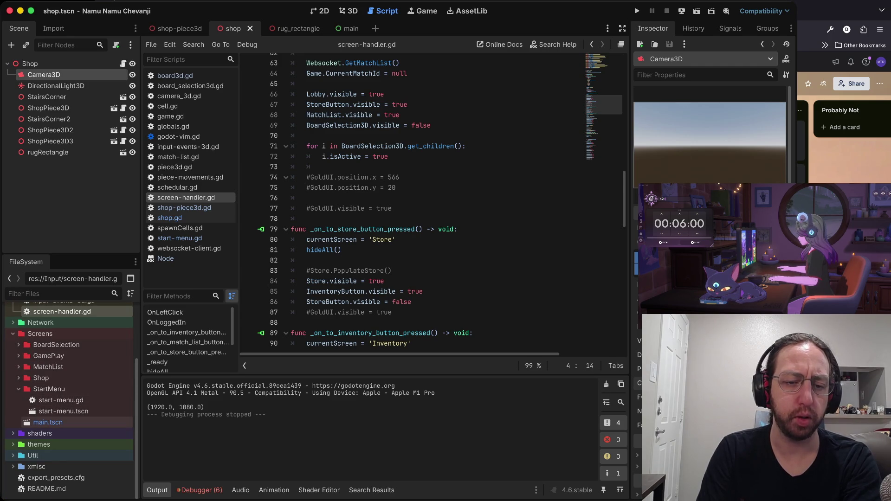
double_click(48, 422)
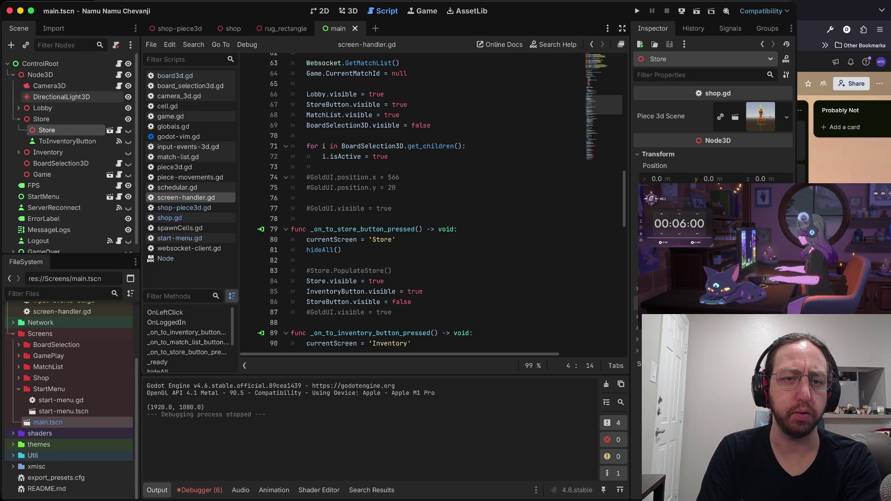
left_click(49, 86)
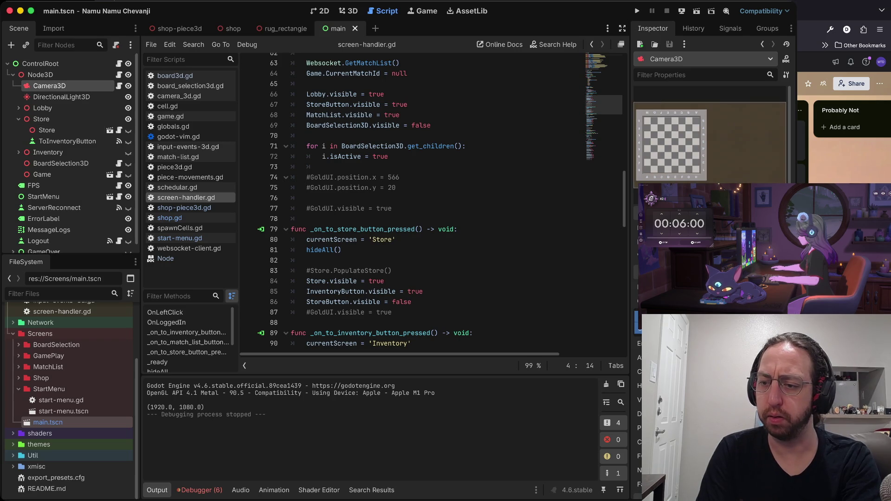
scroll(710, 139, "down", 2)
key("super+s")
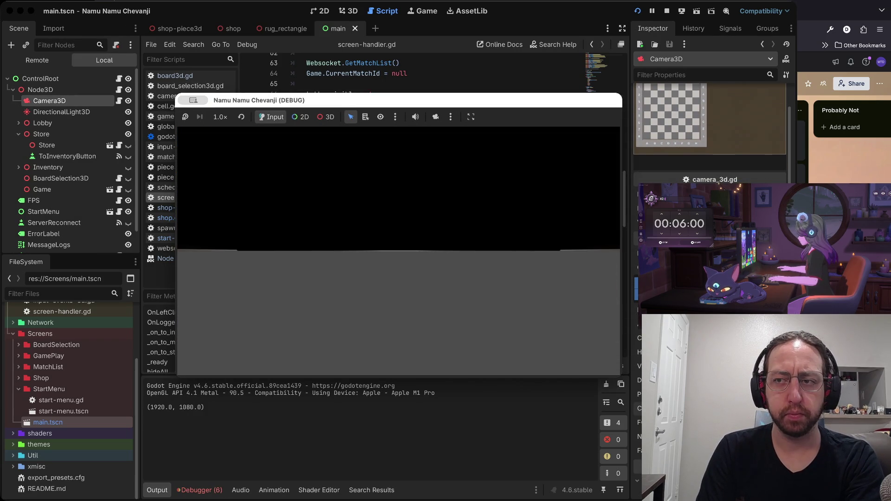
key("super+period")
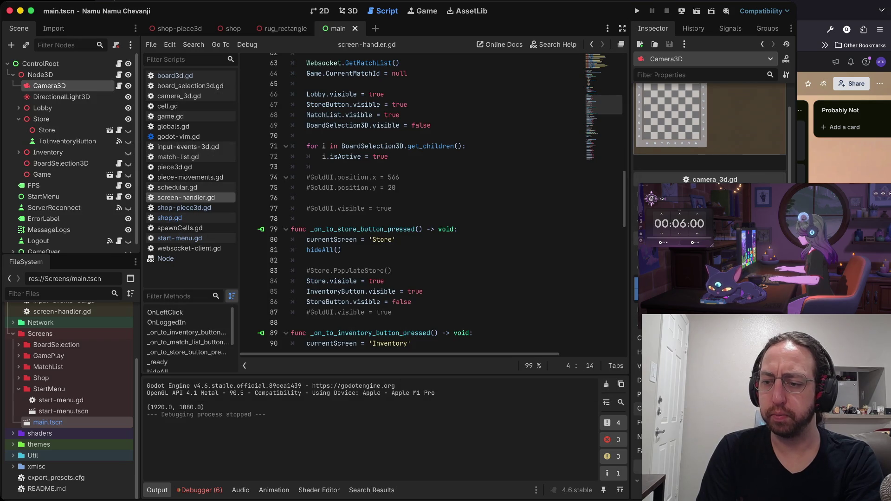
key("super+s")
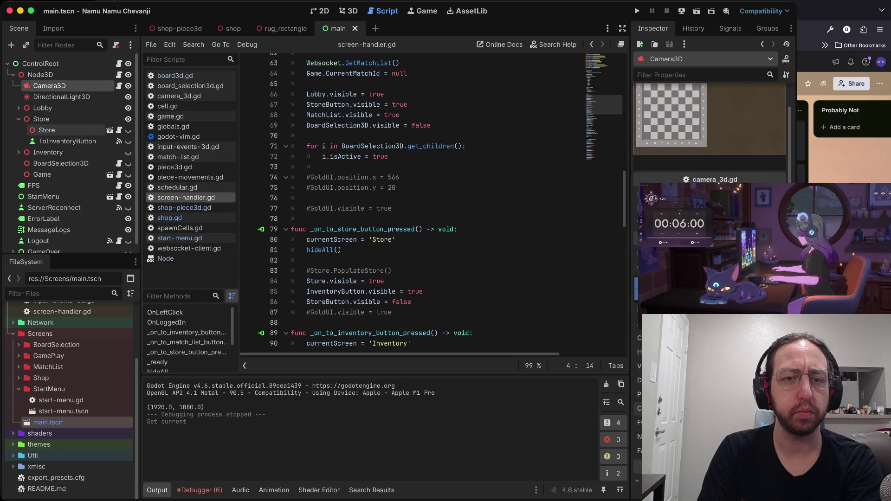
Open the Store instance's shop scene from the main scene and save it
left_click(46, 130)
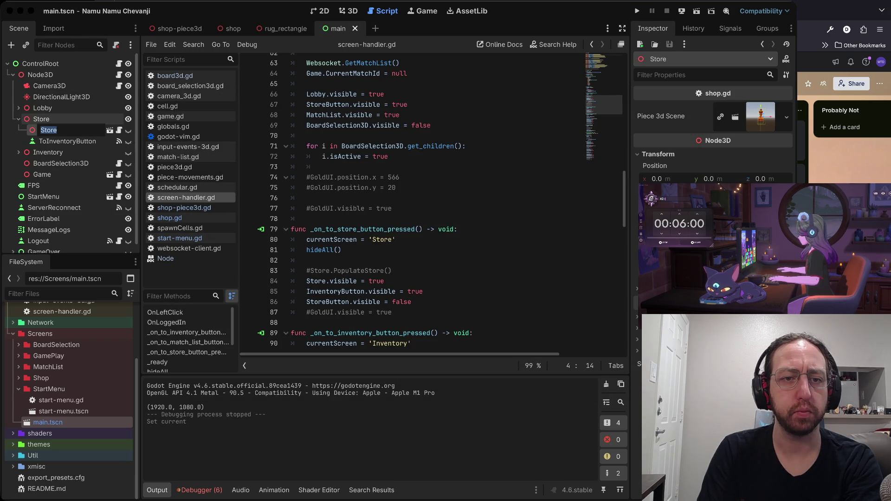
left_click(109, 130)
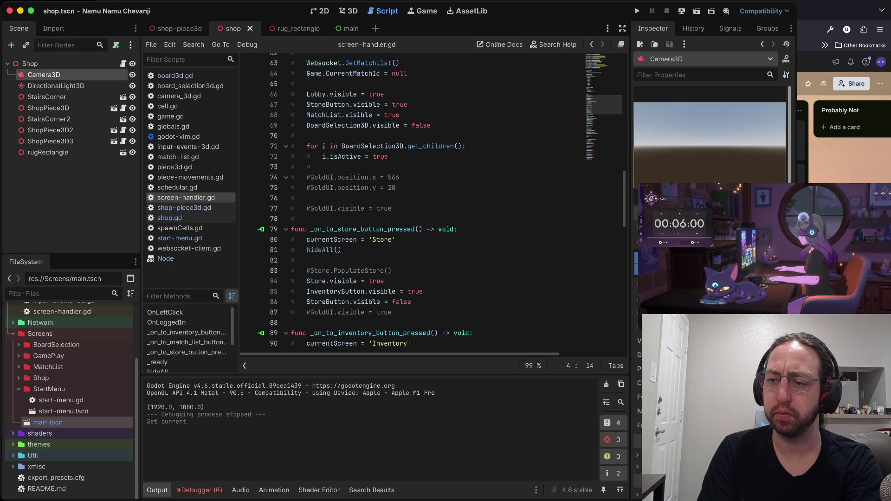
key("ctrl+s")
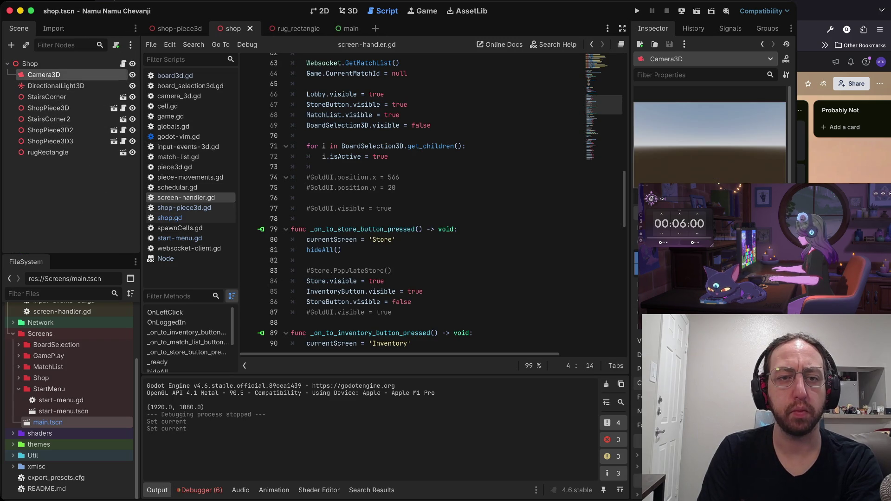
scroll(432, 202, "up", 3)
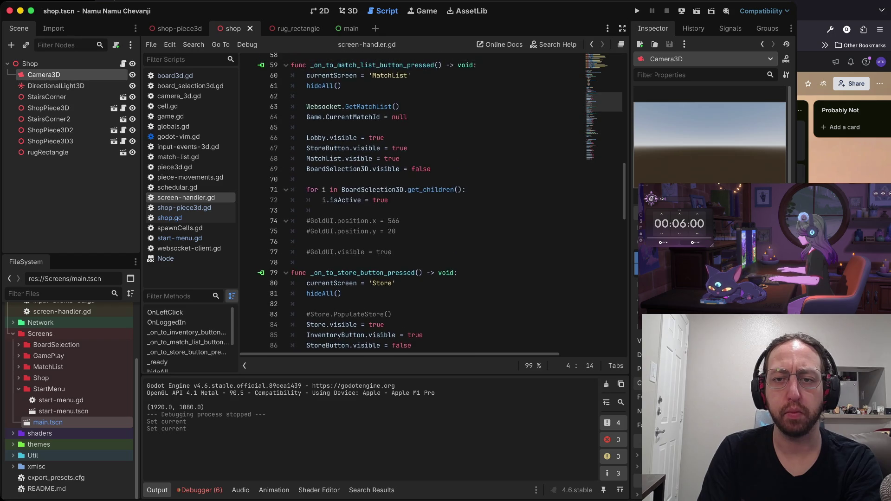
scroll(432, 205, "down", 7)
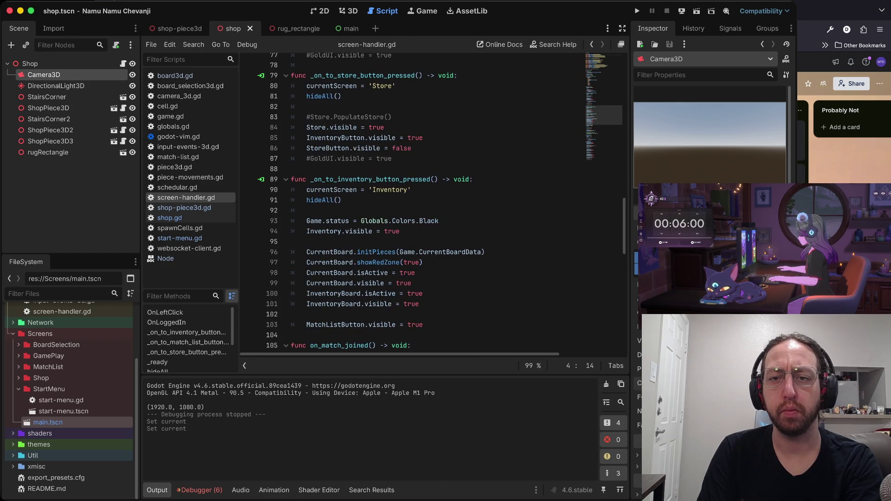
Add Store.get_node("Camera3D") below Store.visible = true in _on_to_store_button_pressed, then return to main.tscn
left_click(384, 135)
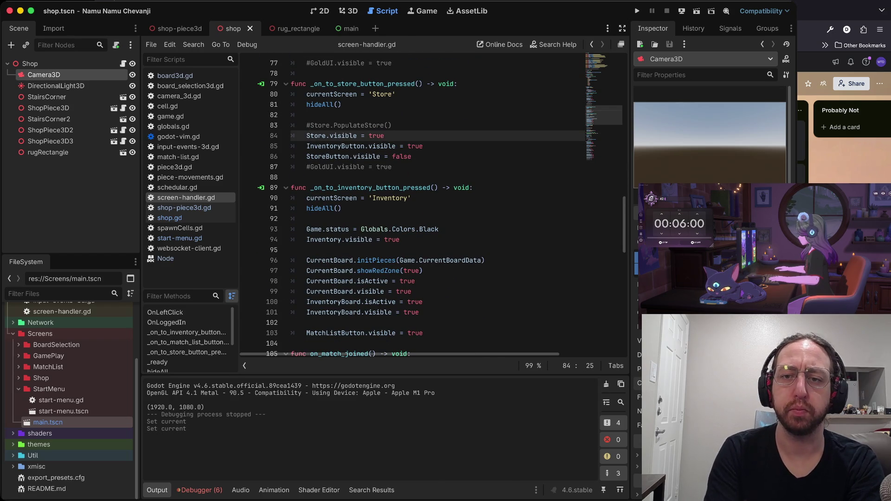
key("Return")
type("Store.get_nod")
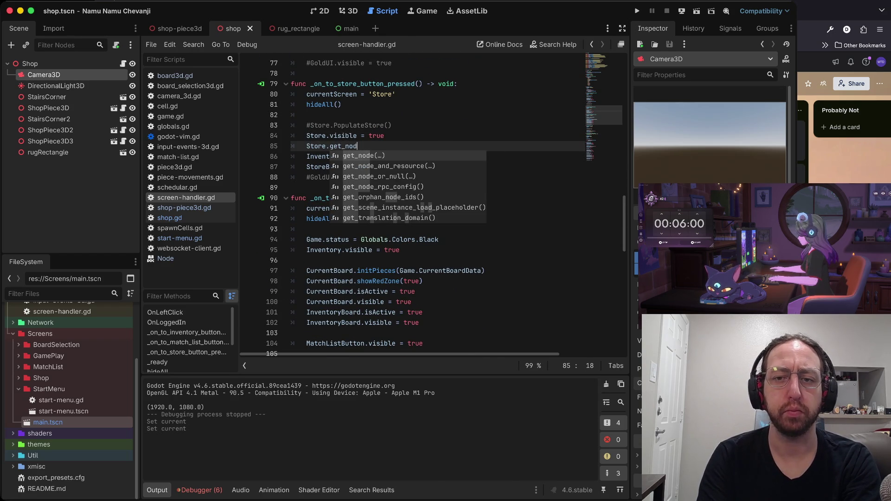
key("Return")
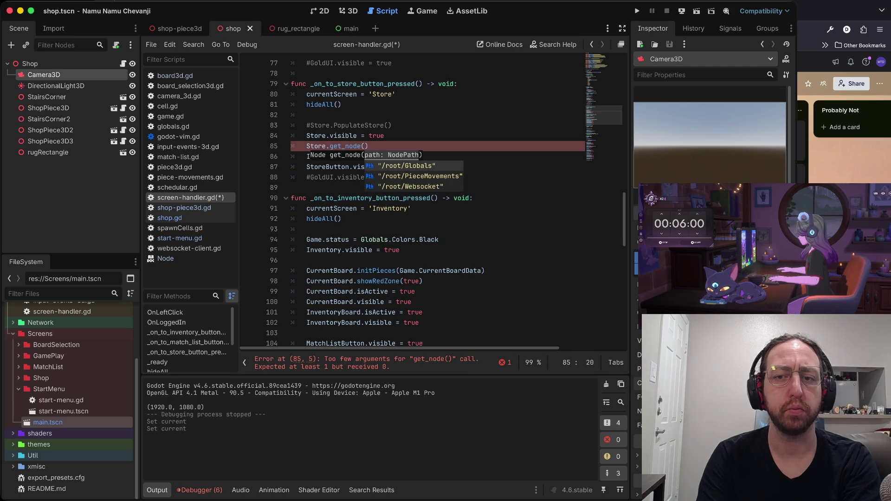
type("\"")
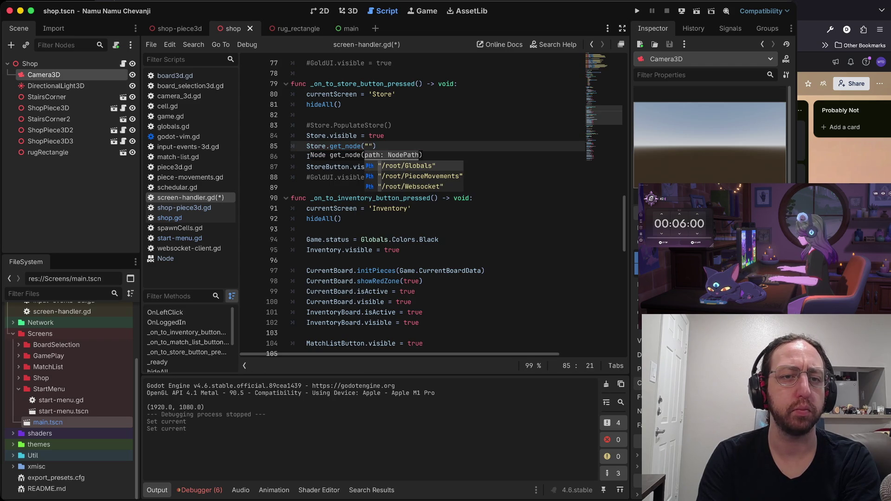
type("Camera")
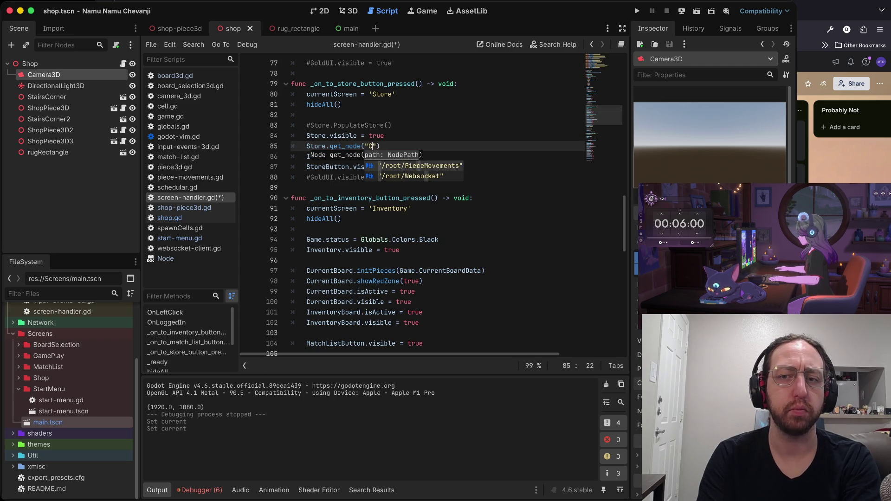
type("3D")
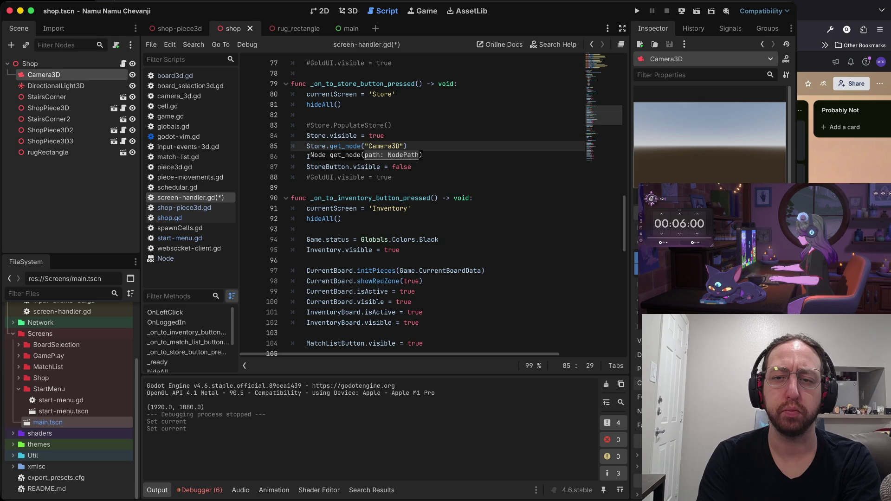
key("Escape")
key("asterisk")
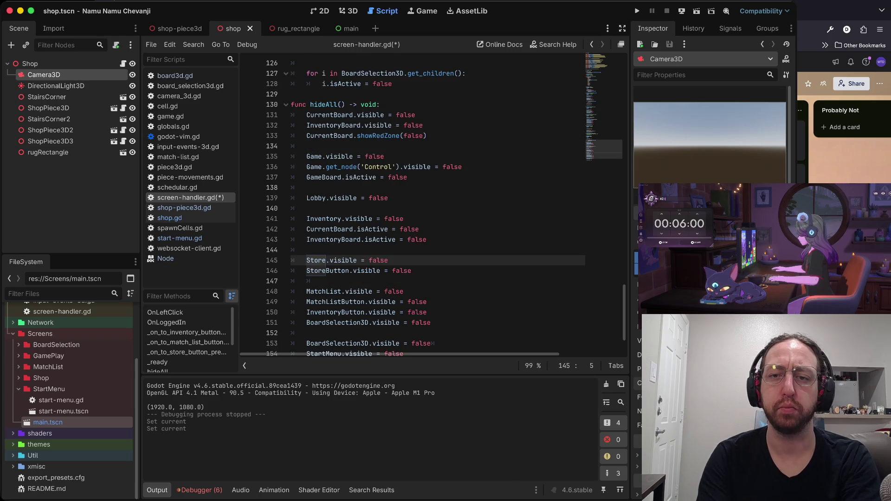
key("N")
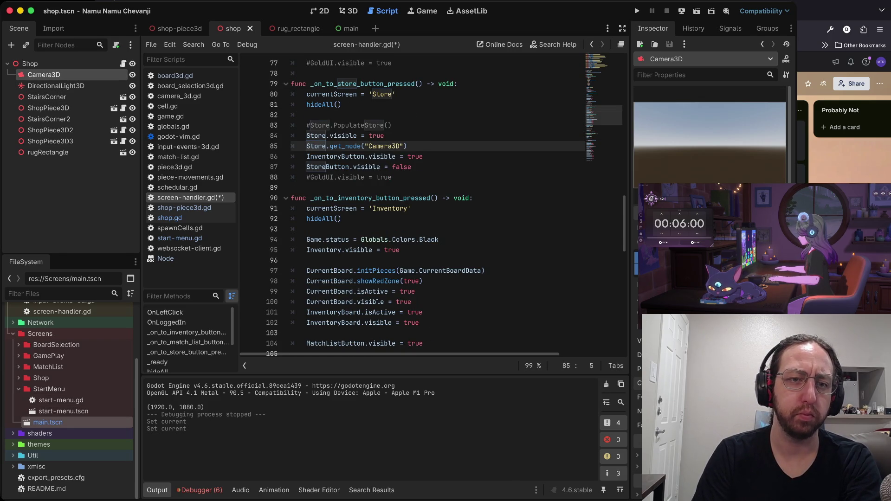
double_click(48, 423)
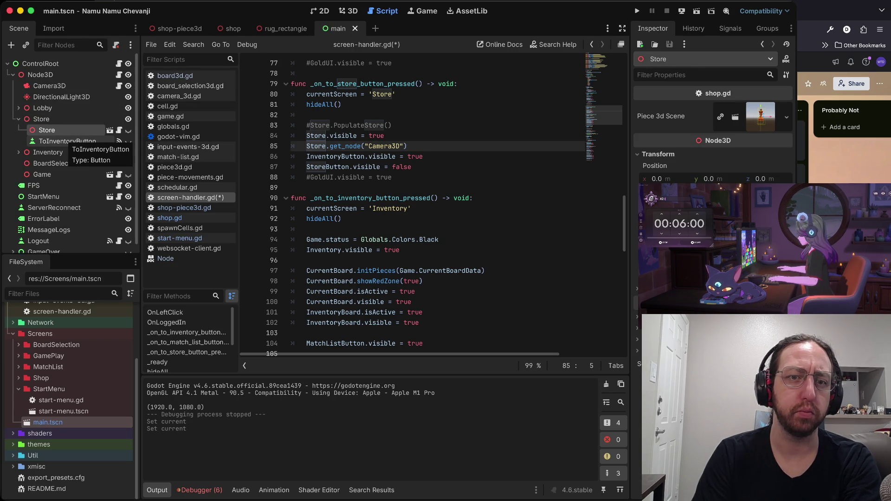
Move ToInventoryButton from the main scene into the shop scene as a direct child of Shop, and save
left_click(68, 141)
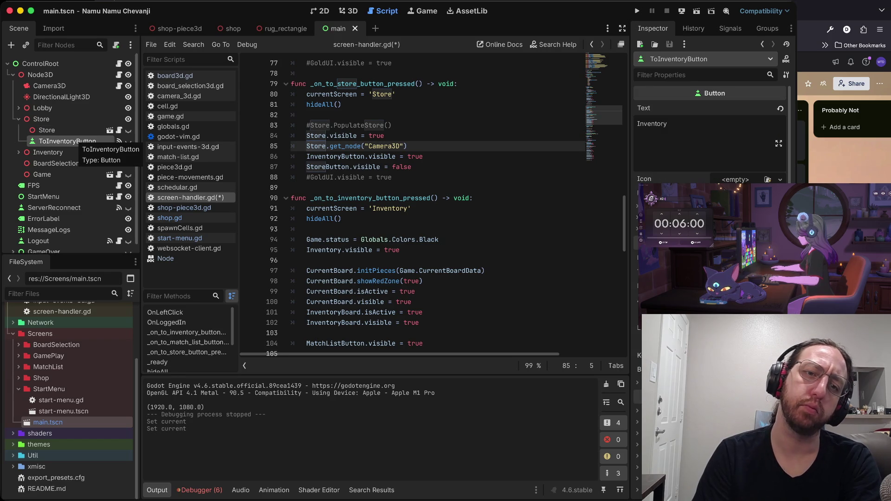
left_click(69, 133)
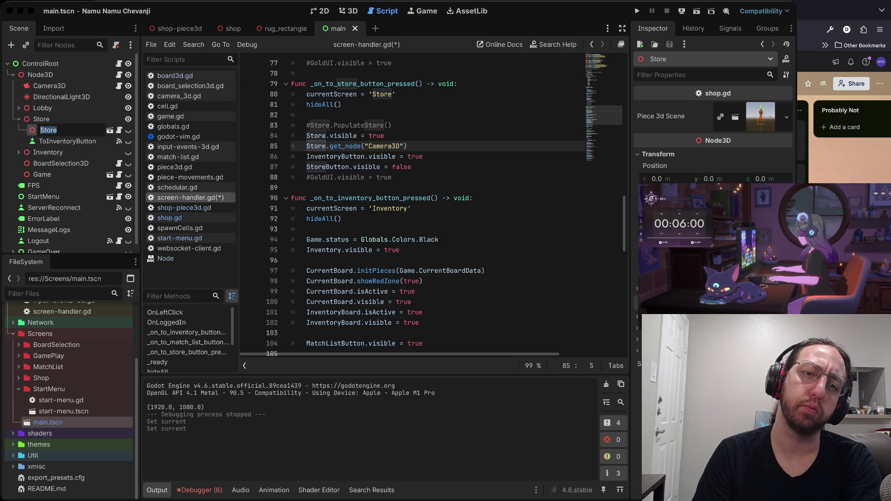
right_click(68, 142)
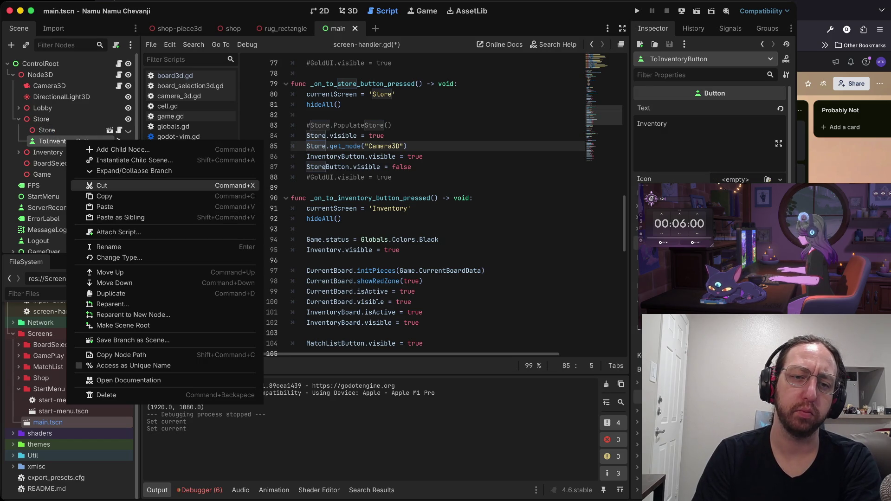
left_click(102, 185)
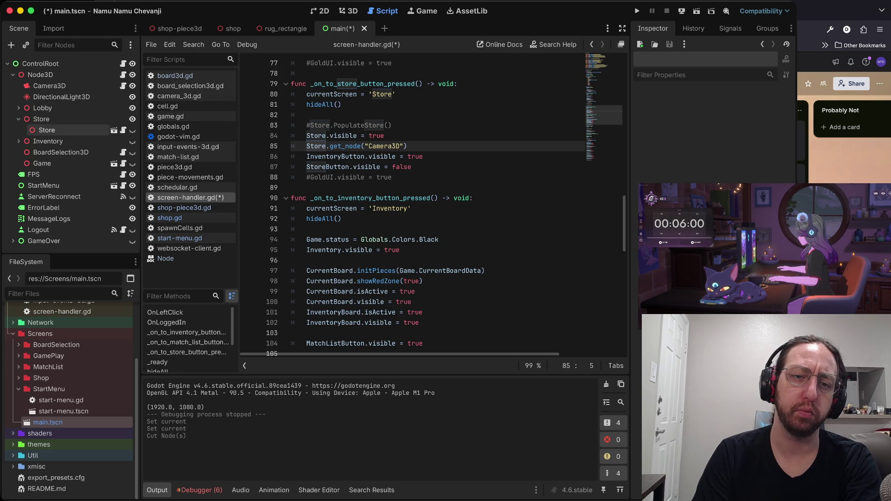
left_click(46, 130)
left_click(114, 130)
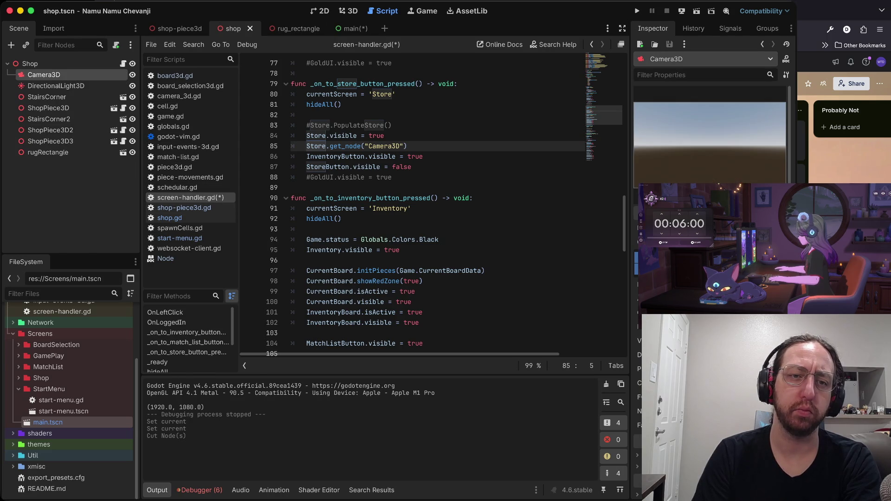
right_click(62, 168)
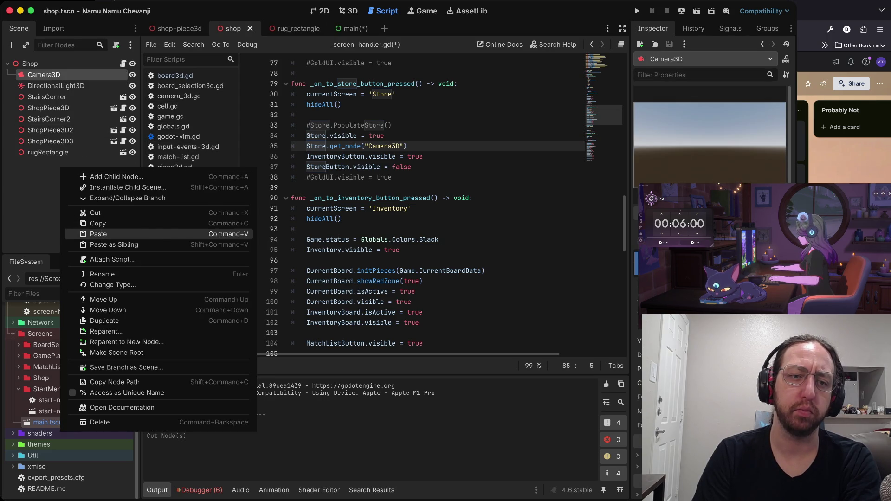
left_click(98, 234)
left_click_drag(62, 86, 56, 70)
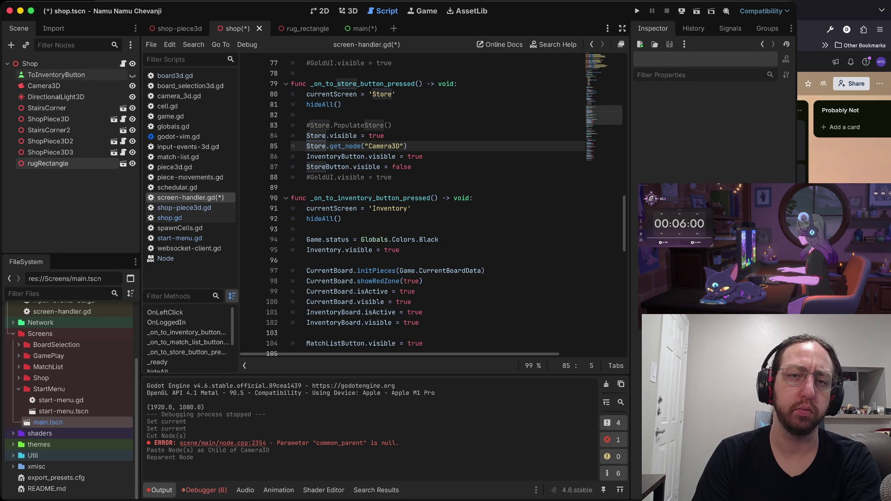
key("ctrl+s")
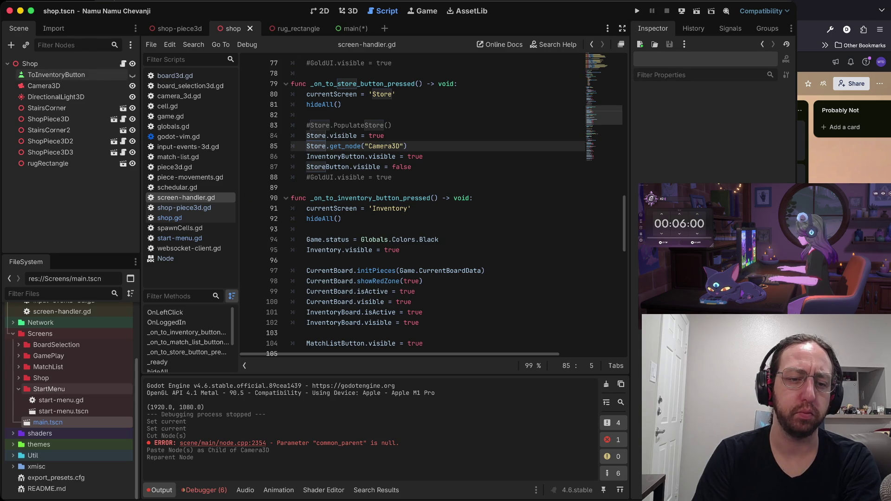
In main.tscn, move the inner Store scene under Node3D and delete the old Store node
double_click(47, 423)
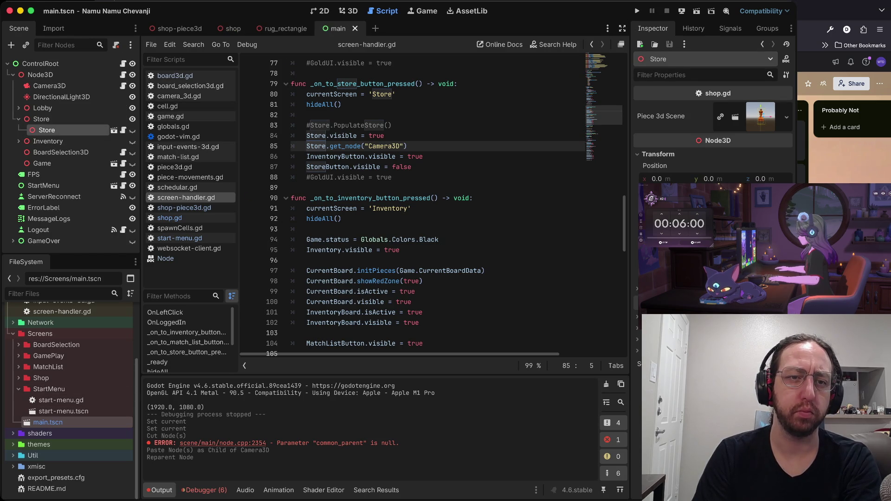
left_click_drag(46, 80, 42, 74)
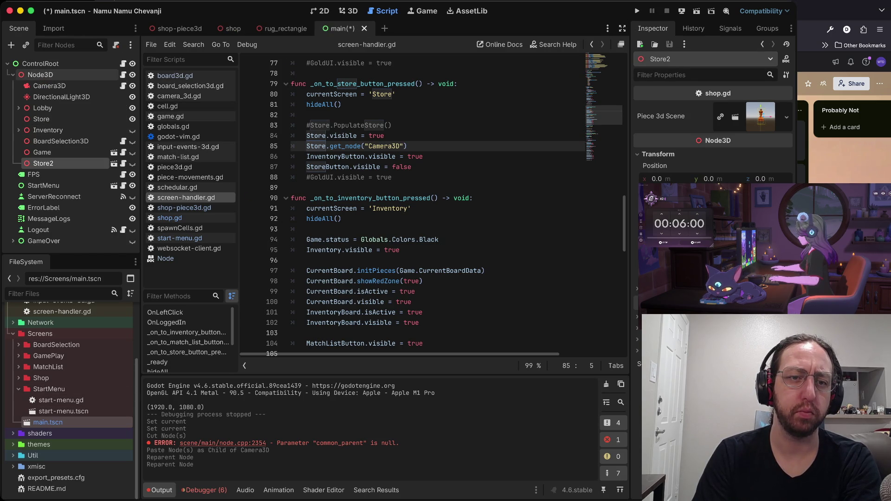
left_click(49, 121)
right_click(49, 122)
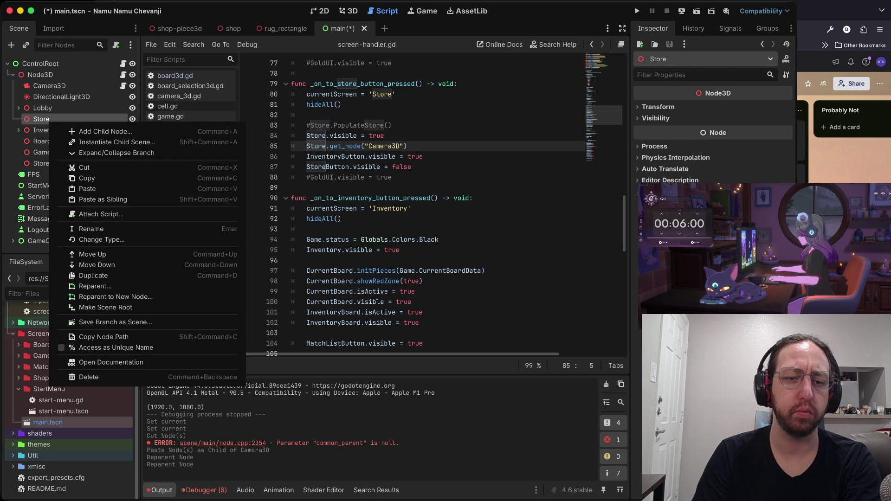
left_click(88, 377)
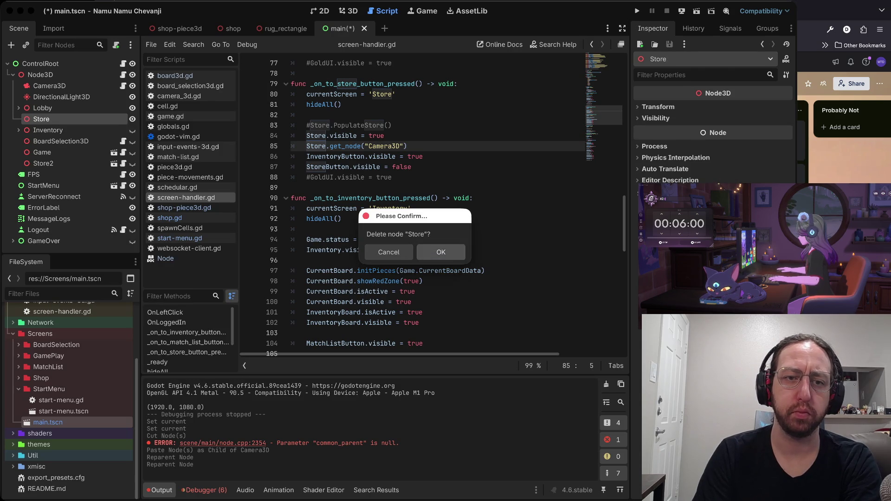
left_click(442, 253)
Rename the Store2 node to Shop
left_click(43, 152)
double_click(43, 153)
type("Shop")
key("Return")
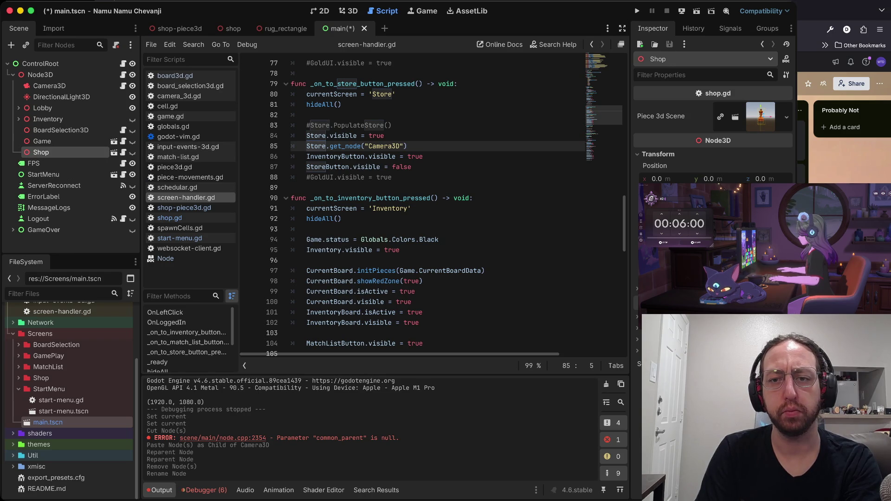
Change the line 4 node path to point at /root/ControlRoot/Node3D/Shop
left_click(424, 157)
scroll(414, 209, "up", 20)
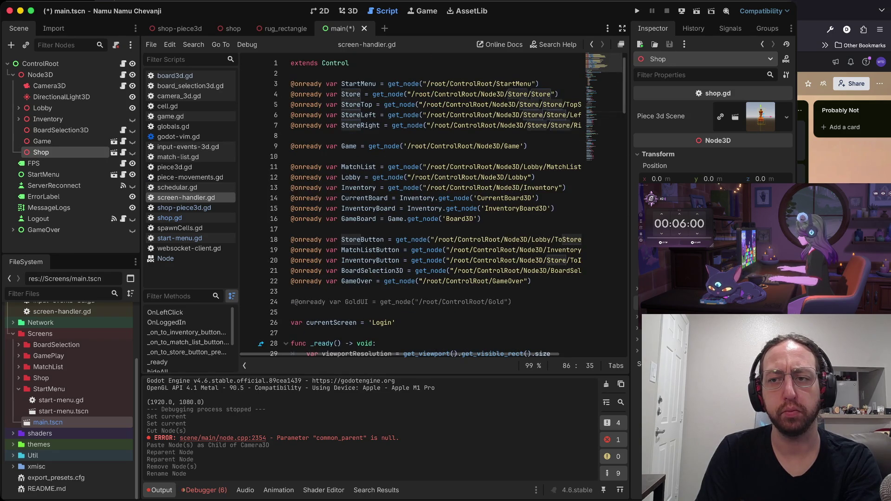
double_click(513, 94)
key("BackSpace")
key("BackSpace")
double_click(522, 94)
type("Shop")
left_click(520, 105)
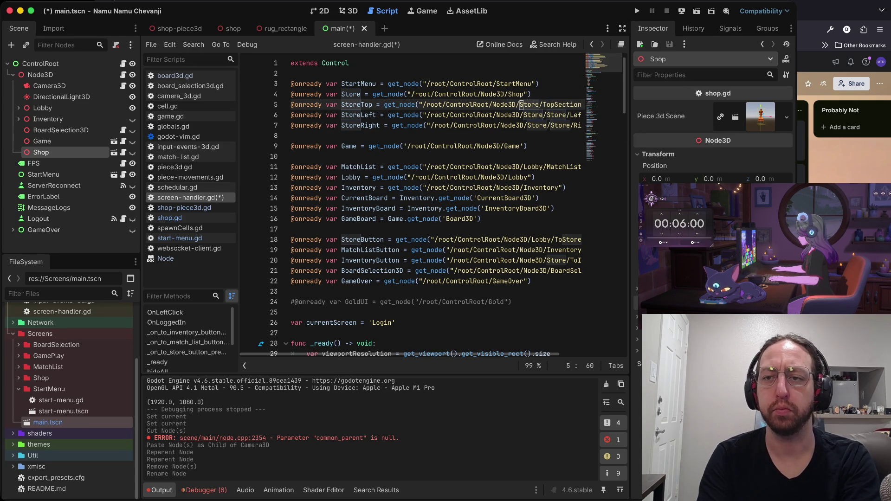
double_click(522, 104)
type("Shop")
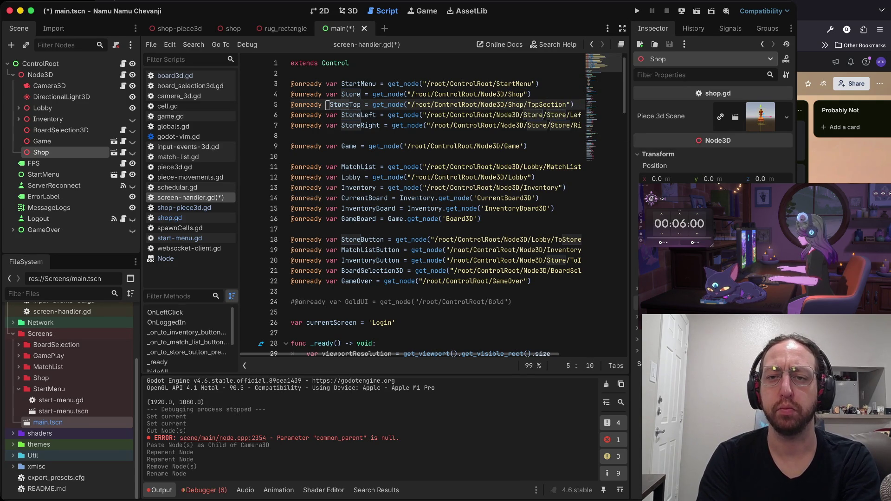
Delete the StoreTop, StoreLeft and StoreRight variable lines and save the script
key("ctrl+shift+k")
key("ctrl+shift+k")
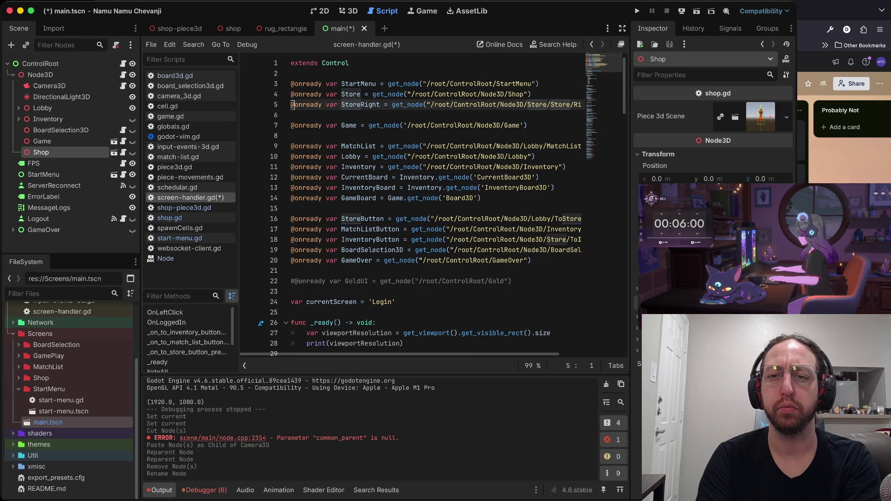
key("ctrl+z")
key("ctrl+z")
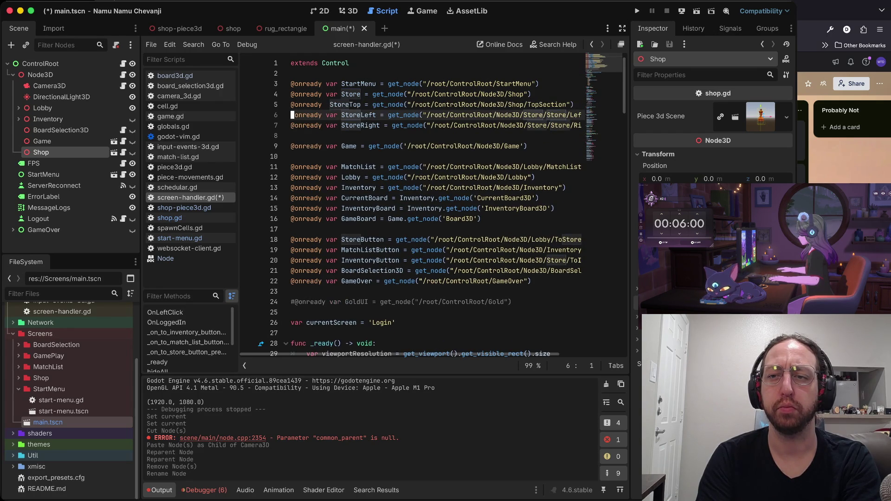
key("ctrl+shift+k")
key("Up")
key("ctrl+shift+k")
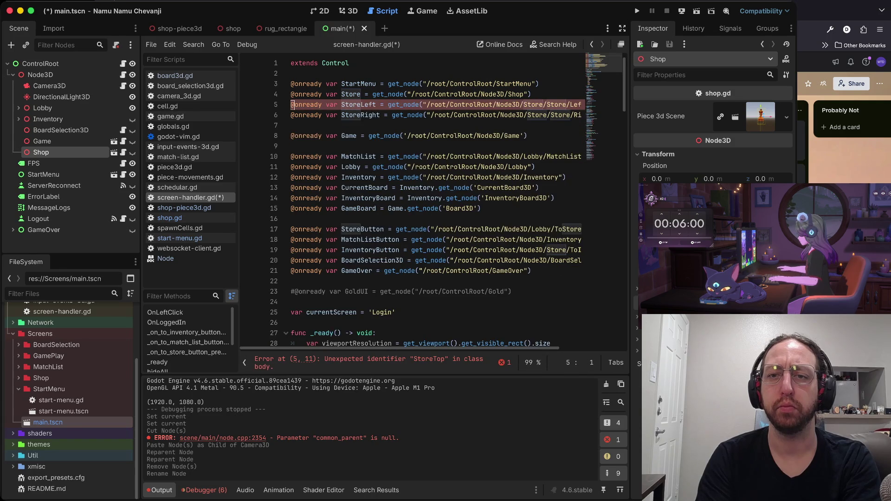
key("ctrl+shift+k")
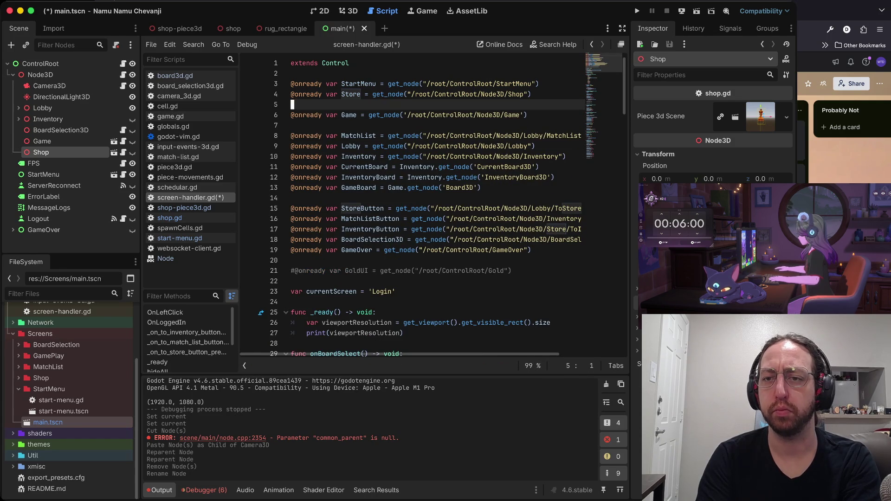
key("Up")
left_click(527, 94)
key("ctrl+s")
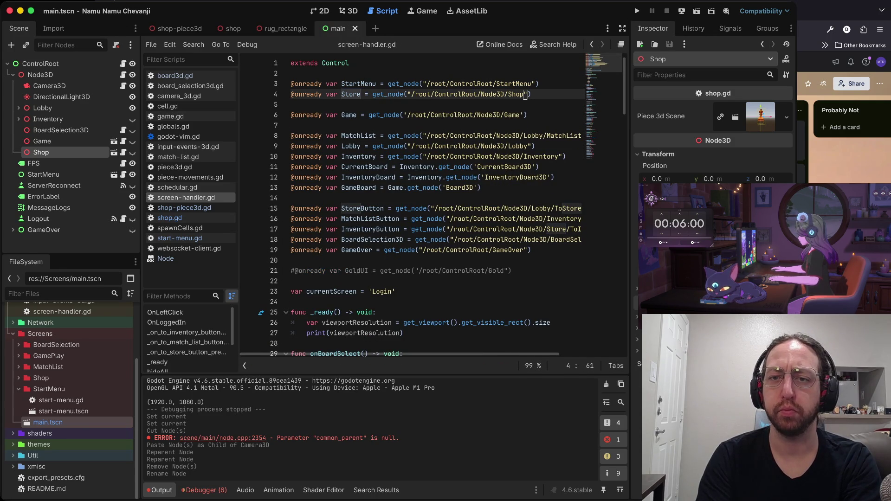
Rename the line 4 variable from Store to Shop
left_click(341, 94)
key("BackSpace")
key("BackSpace")
key("BackSpace")
type("Shop")
left_click(344, 94)
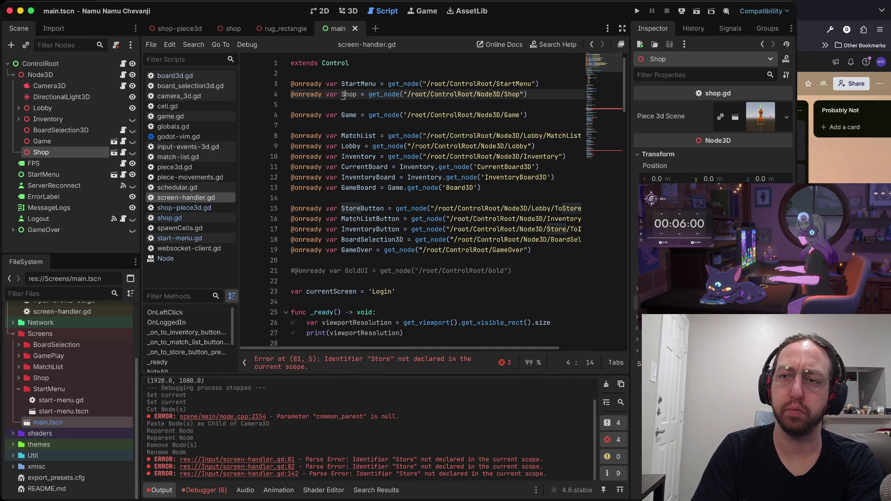
Replace Store with Shop on lines 81 and 82
scroll(344, 94, "down", 20)
scroll(344, 94, "up", 12)
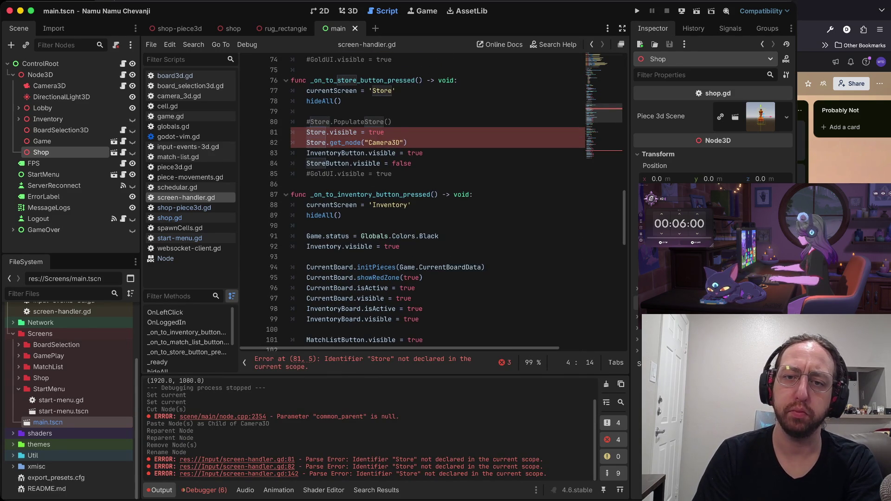
left_click(330, 135)
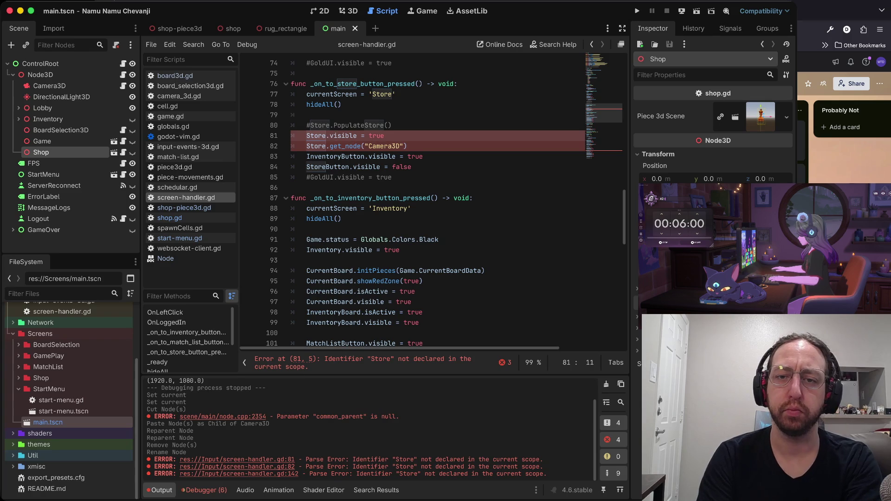
key("ctrl+BackSpace")
type("Shop")
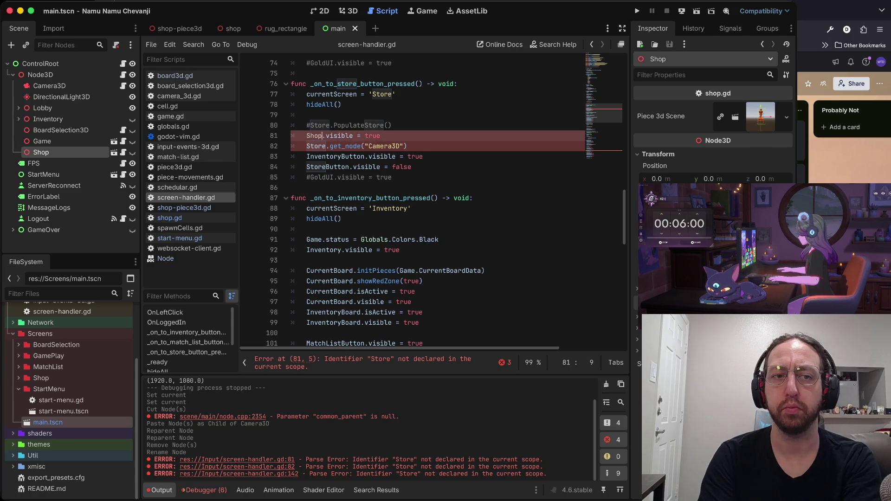
key("Down")
key("Home")
key("ctrl+Delete")
type("Shop")
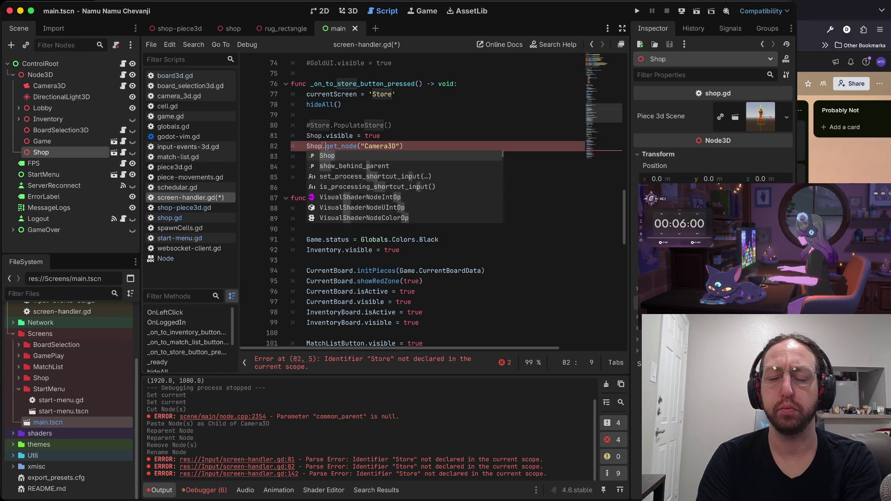
Append .current = true to the shop Camera3D line on line 82 and save
key("Right")
key("End")
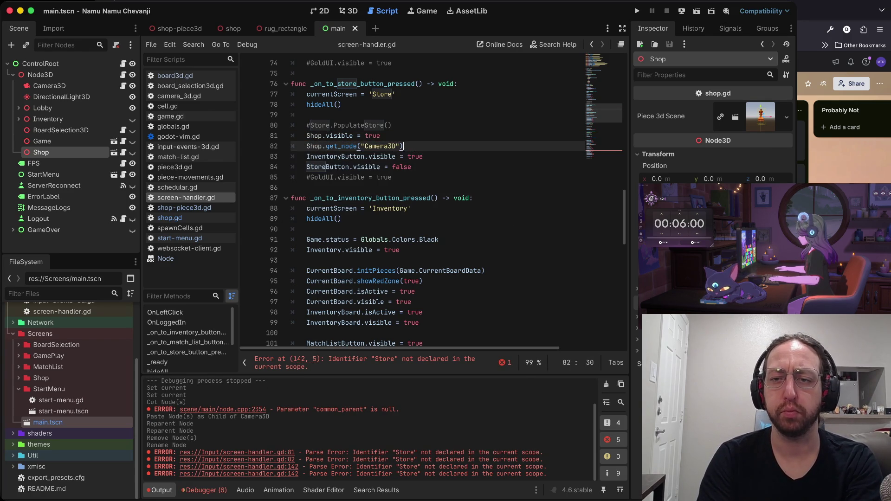
type(".set_curre")
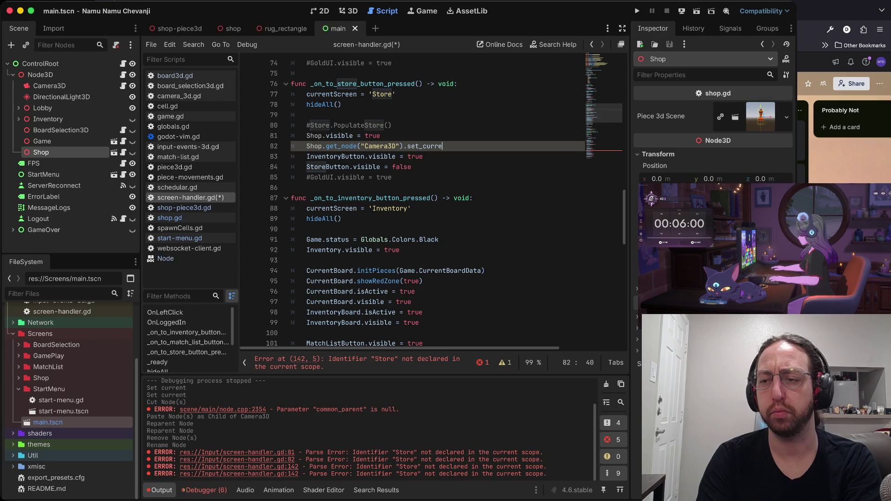
key("BackSpace")
key("BackSpace")
key("BackSpace")
type("ent = true")
key("Home")
key("ctrl+s")
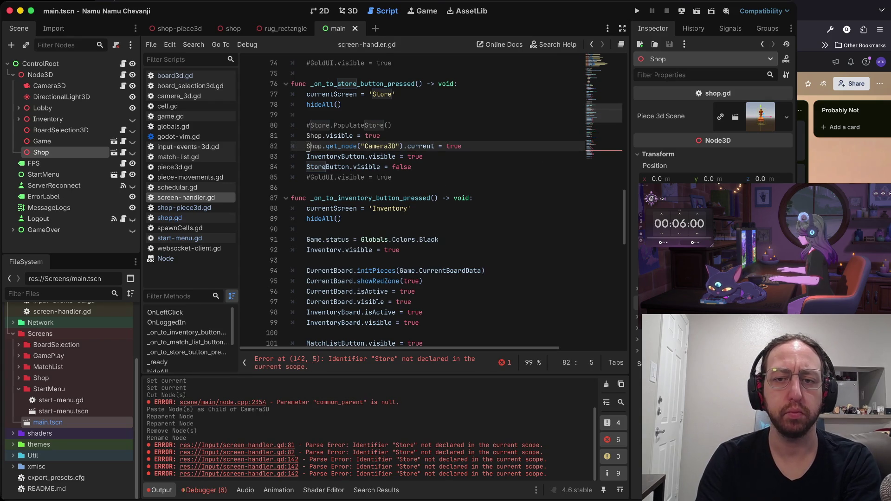
key("Down")
key("Down")
Change Store to Shop on line 142 and run the game
scroll(432, 200, "down", 14)
scroll(432, 200, "down", 2)
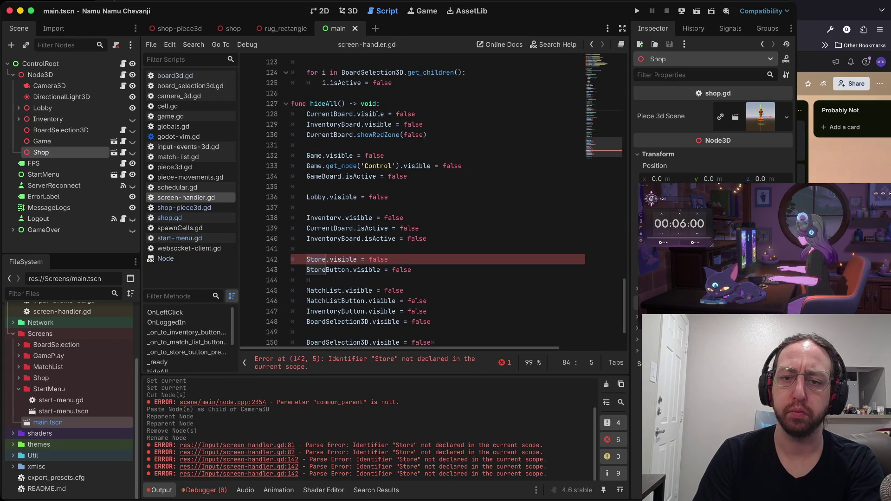
double_click(316, 259)
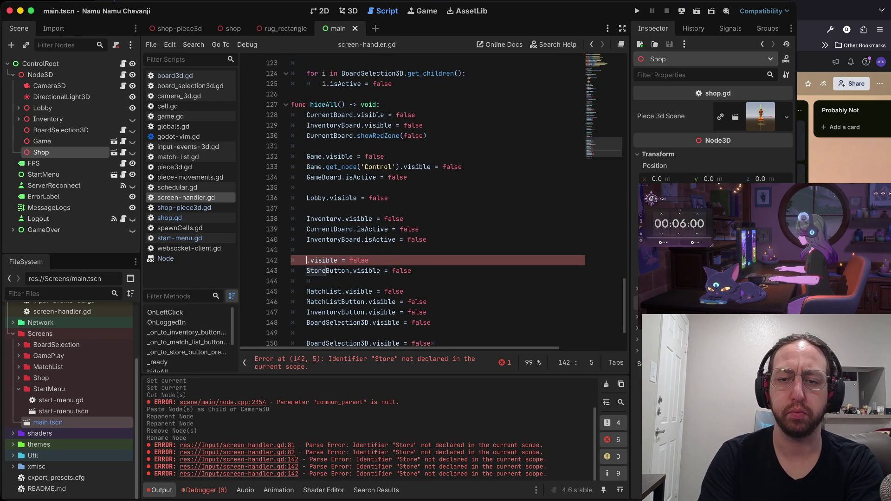
type("Shop")
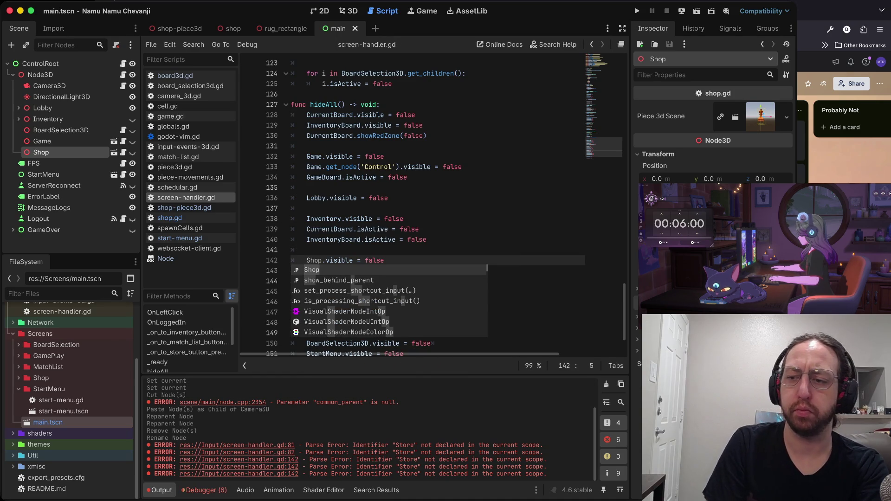
key("super+b")
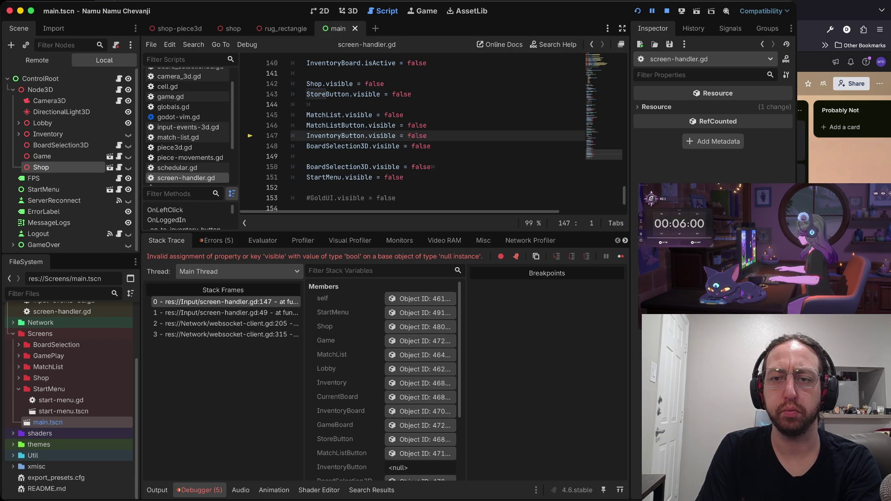
Stop the game and change Store to Shop on line 17
key("super+period")
scroll(343, 139, "up", 20)
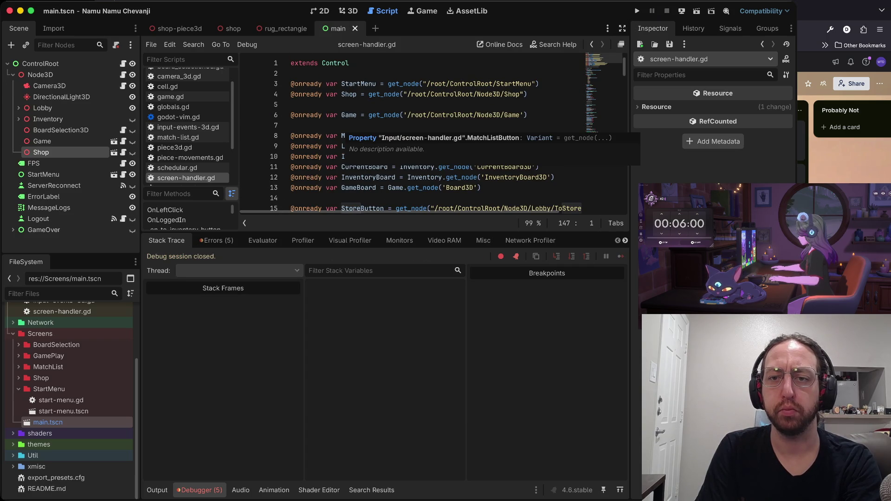
scroll(343, 140, "down", 2)
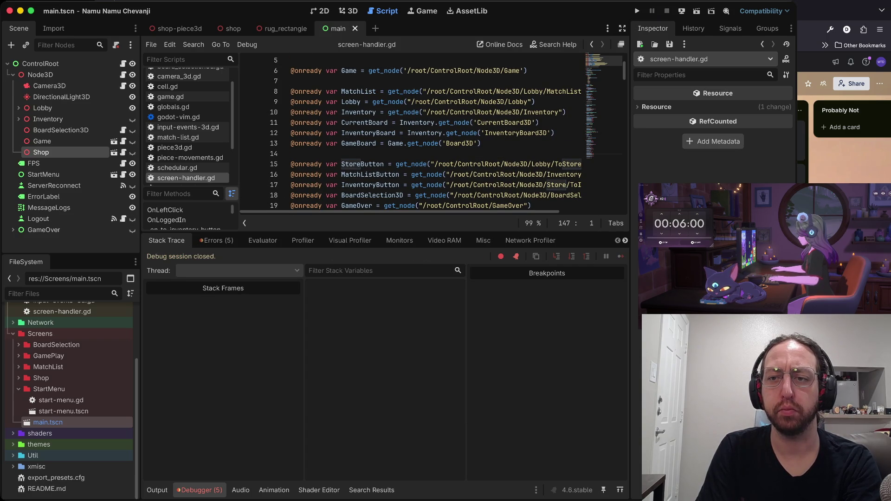
scroll(446, 135, "down", 1)
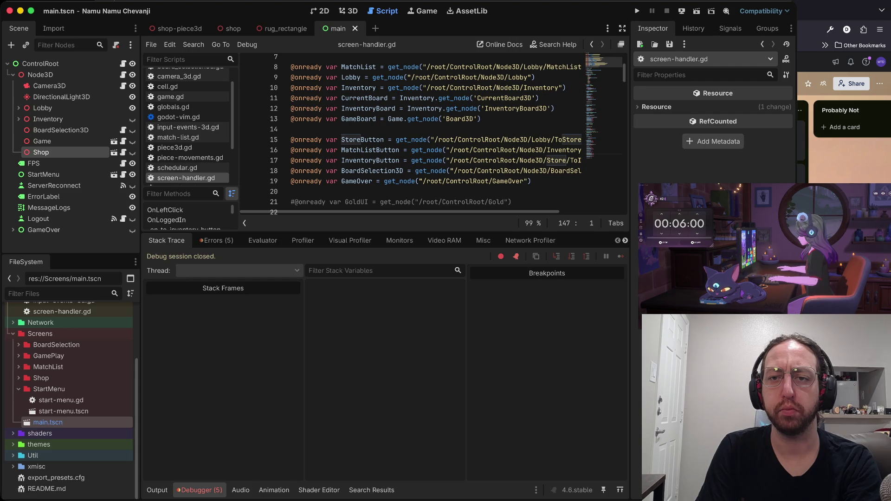
scroll(446, 135, "up", 3)
scroll(445, 134, "down", 3)
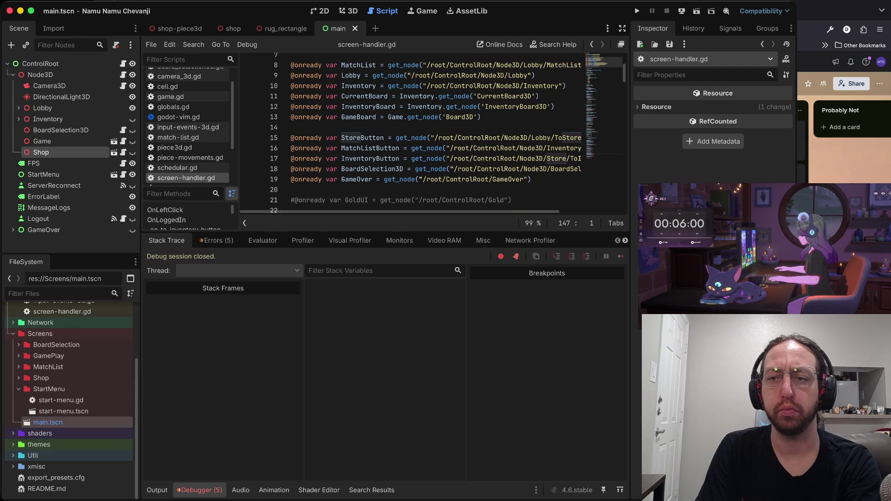
scroll(437, 135, "right", 3)
left_click(495, 167)
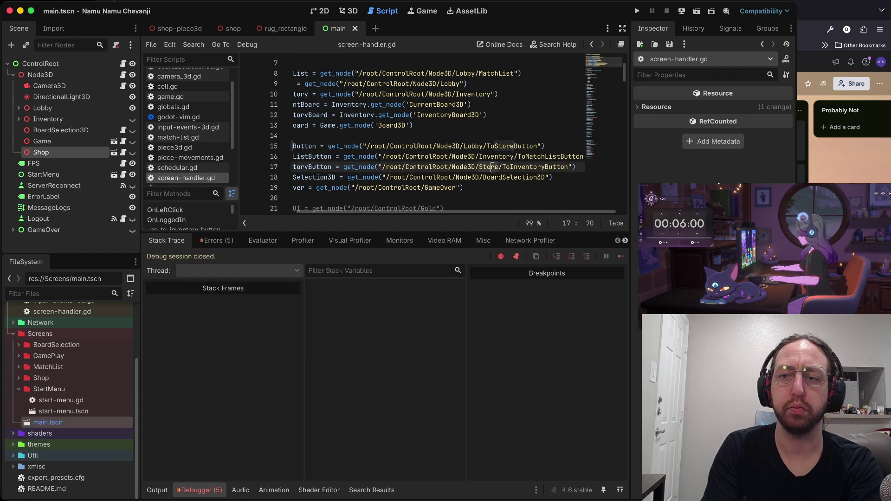
type("ciwShop")
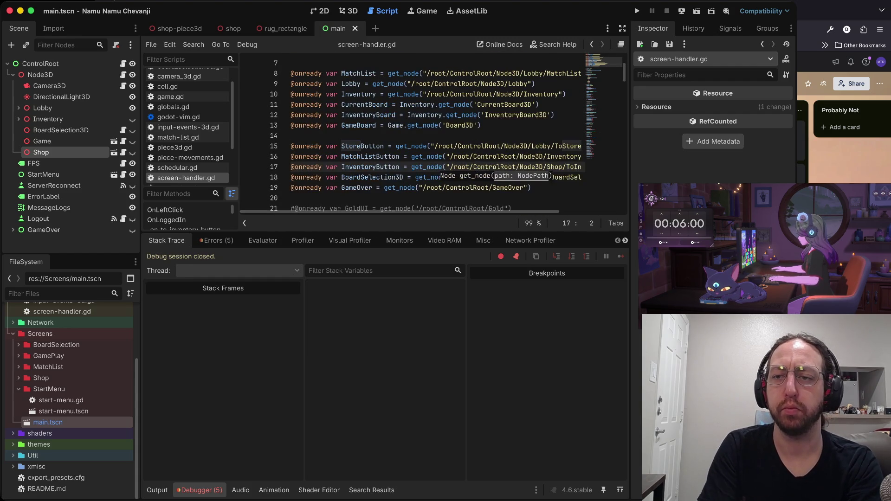
Move up past the StoreButton line and run the game again
key("k")
key("k")
key("dollar")
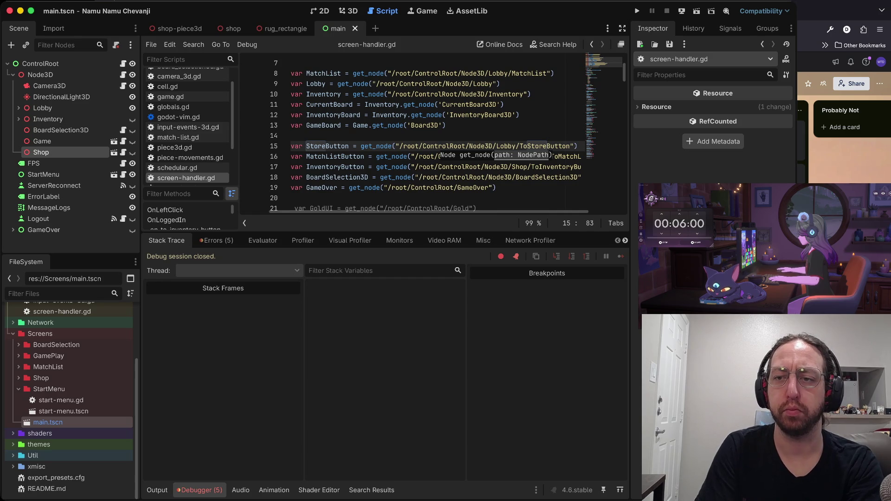
key("k")
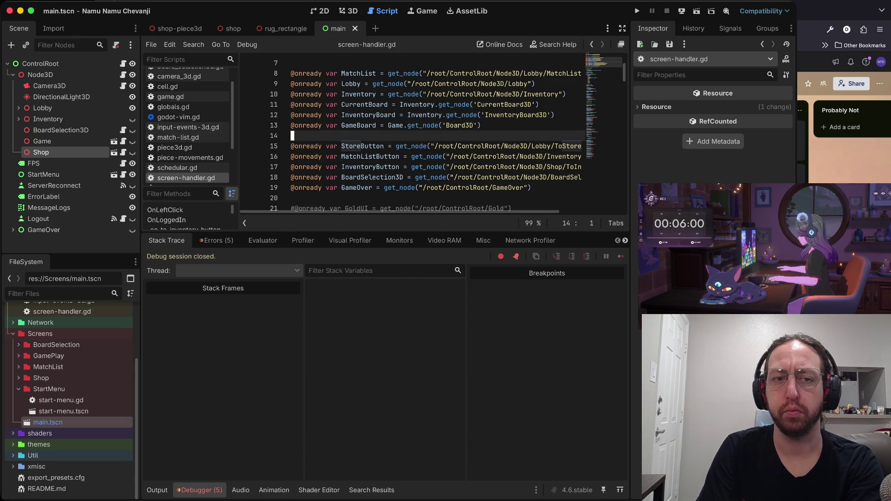
key("super+b")
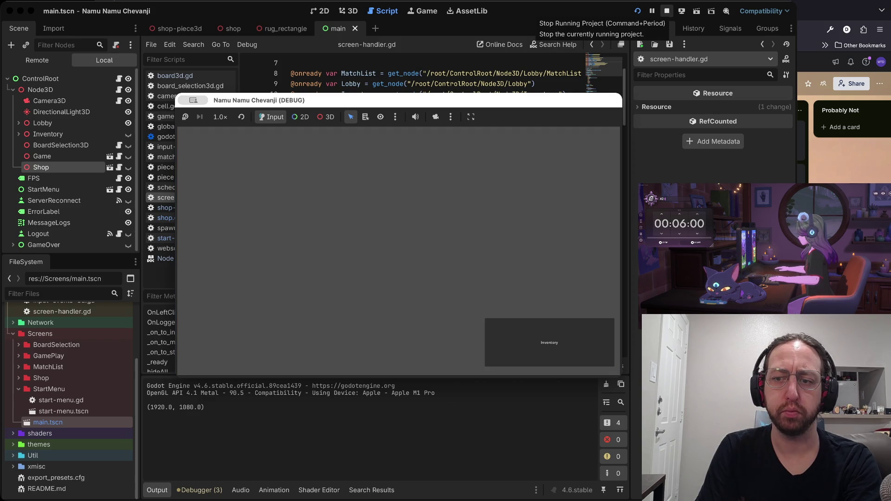
Stop the game, open the shop scene's screen-handler script, and switch to the browser
left_click(667, 10)
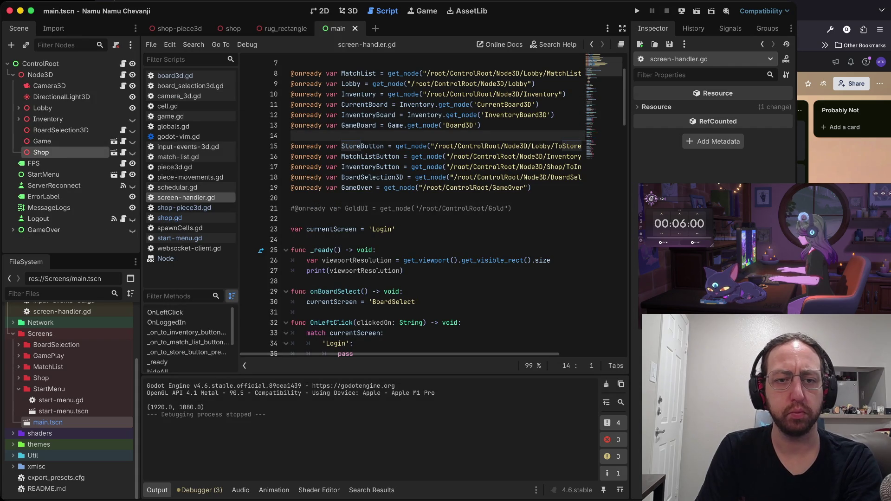
left_click(230, 28)
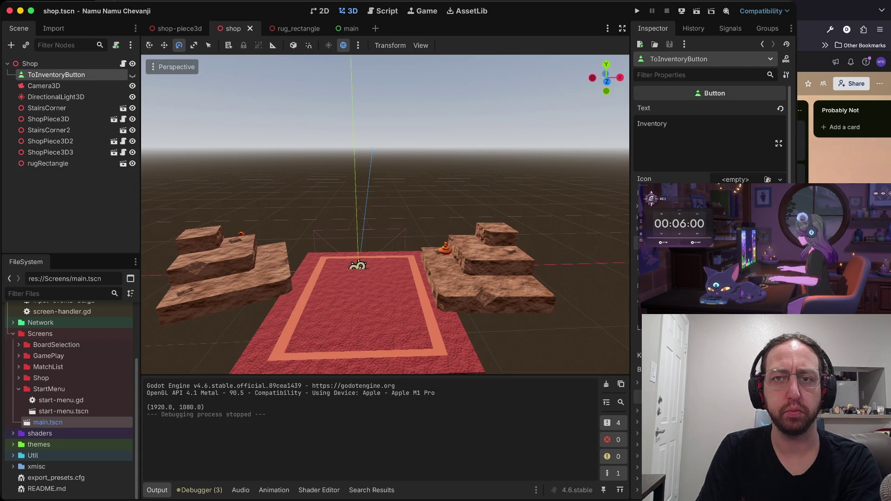
left_click(383, 11)
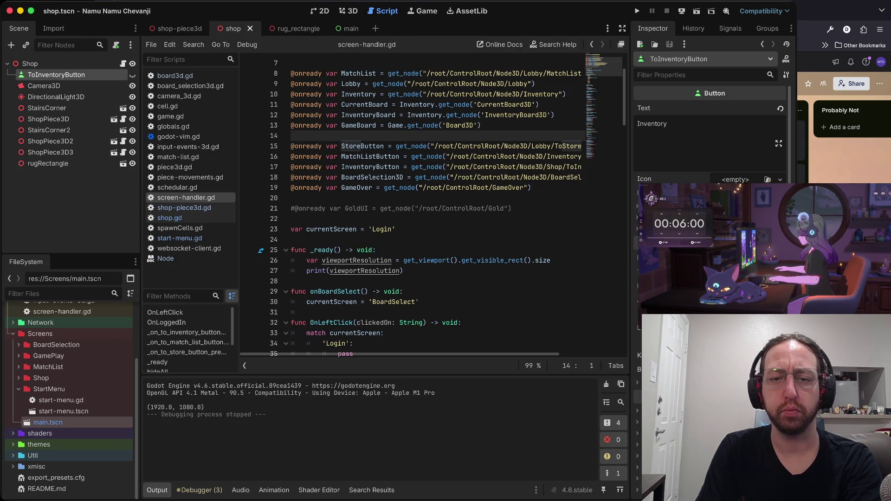
key("super+Tab")
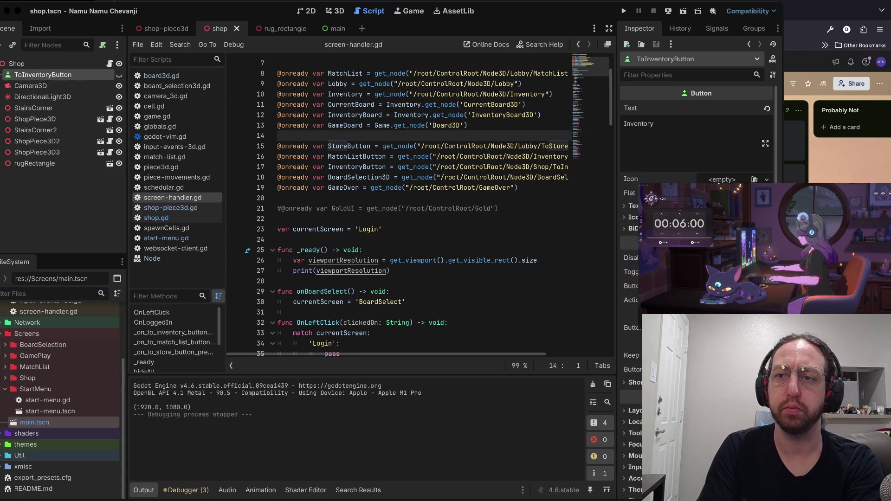
key("super+Tab")
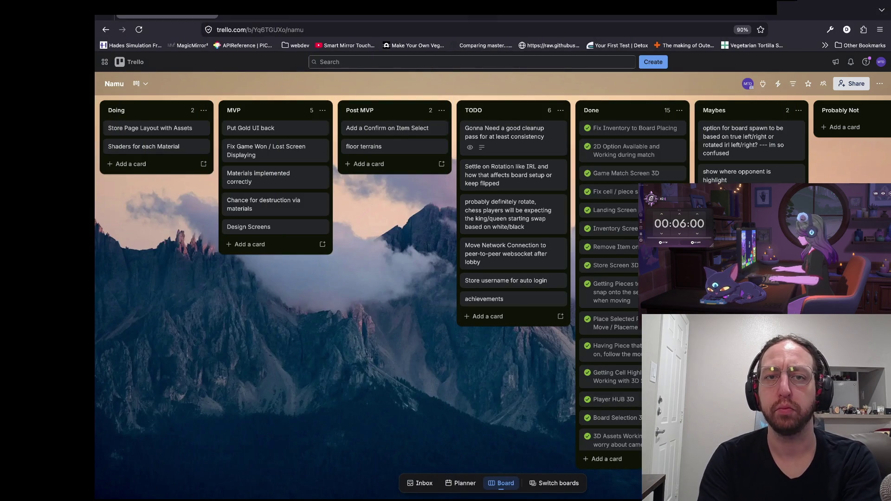
Search the web for 'godot camera3d set current' and open the Camera3D docs
key("super+t")
type("godot ")
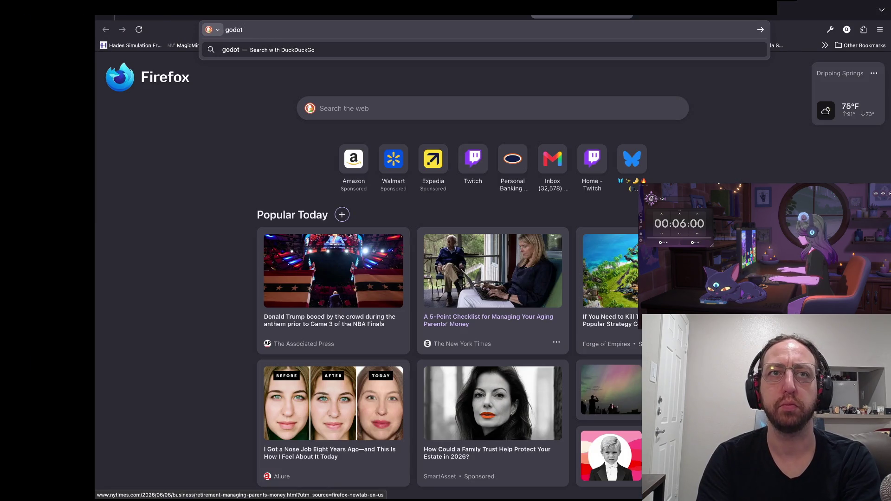
type("camera3d set")
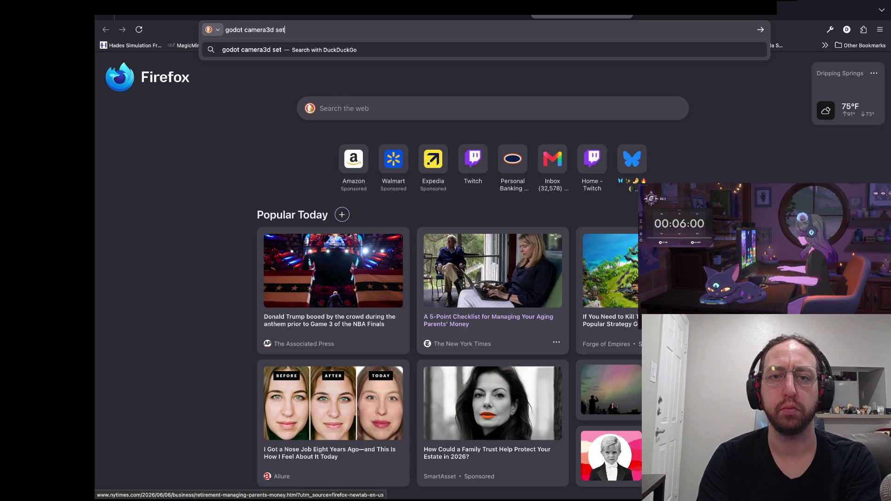
type(" current")
key("Return")
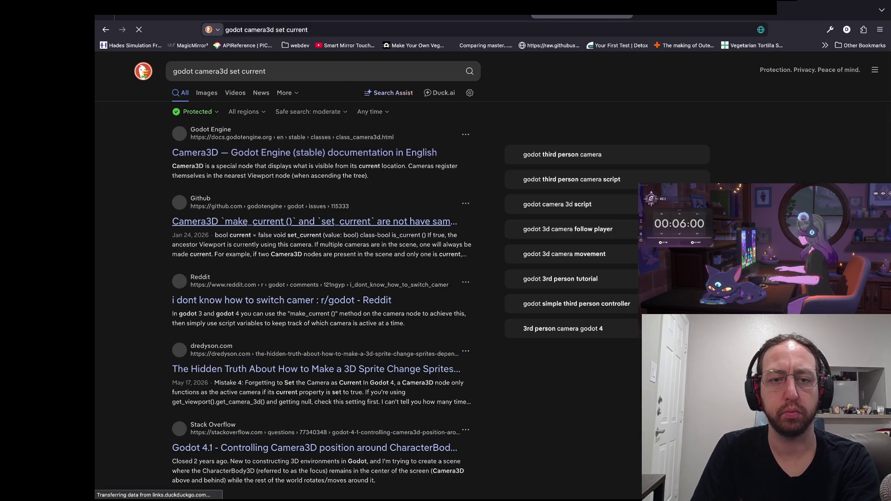
key("Return")
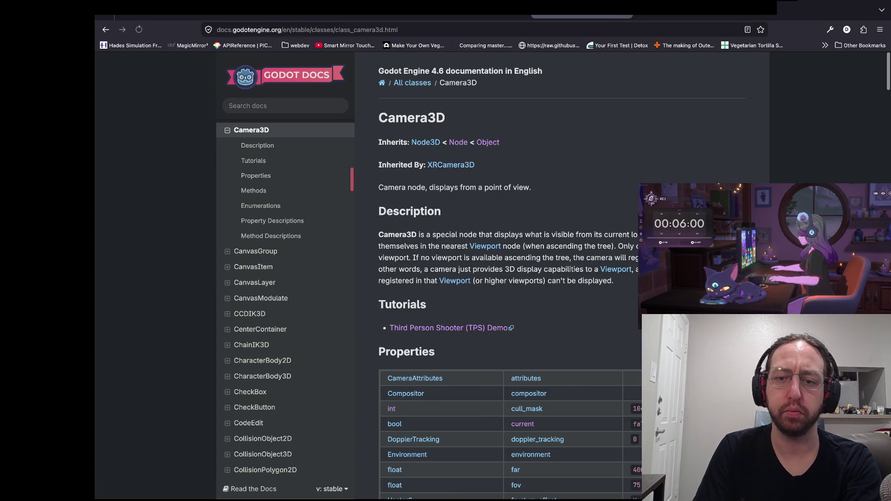
Find 'current' on the docs page to reach make_current, then return to Godot
key("ctrl+f")
type("current")
key("Return")
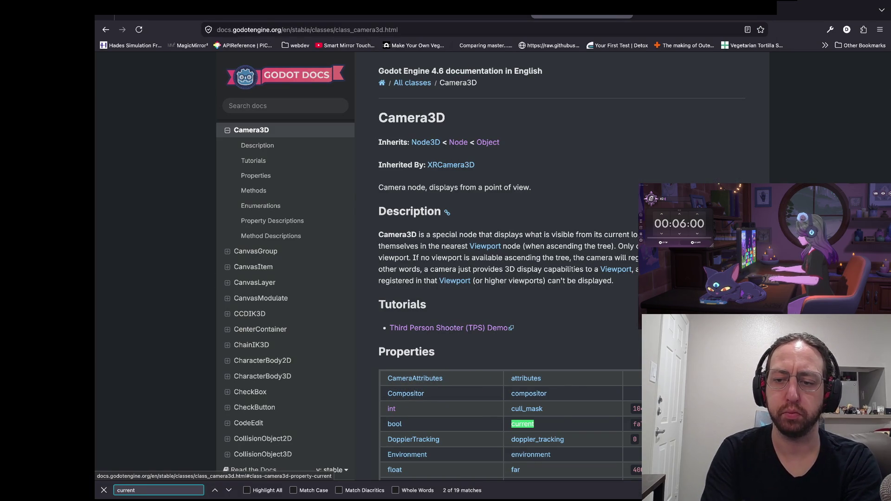
key("Return")
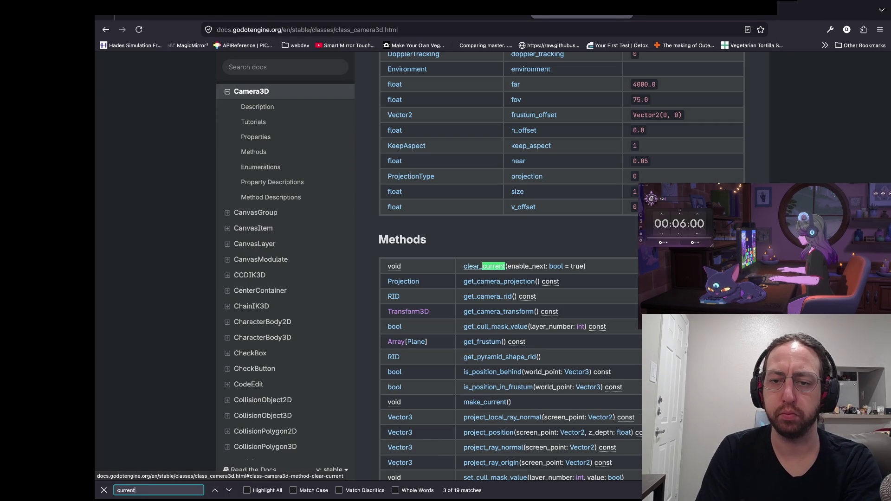
key("Return")
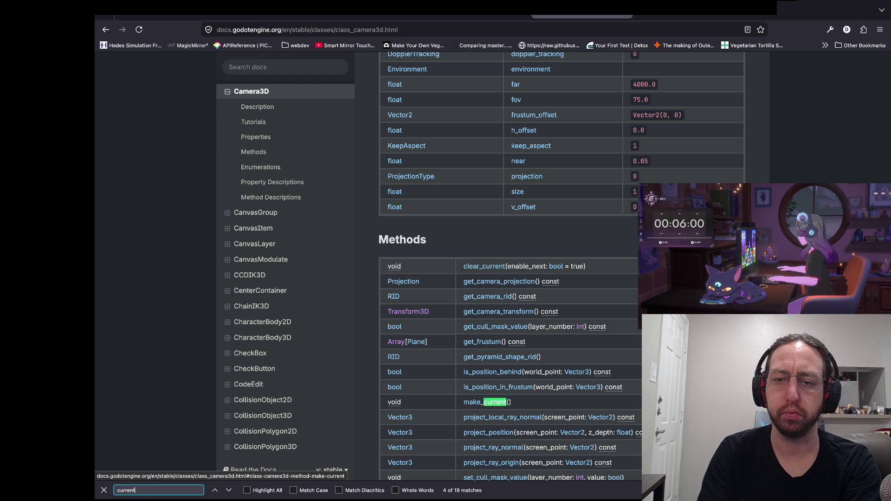
key("super+Tab")
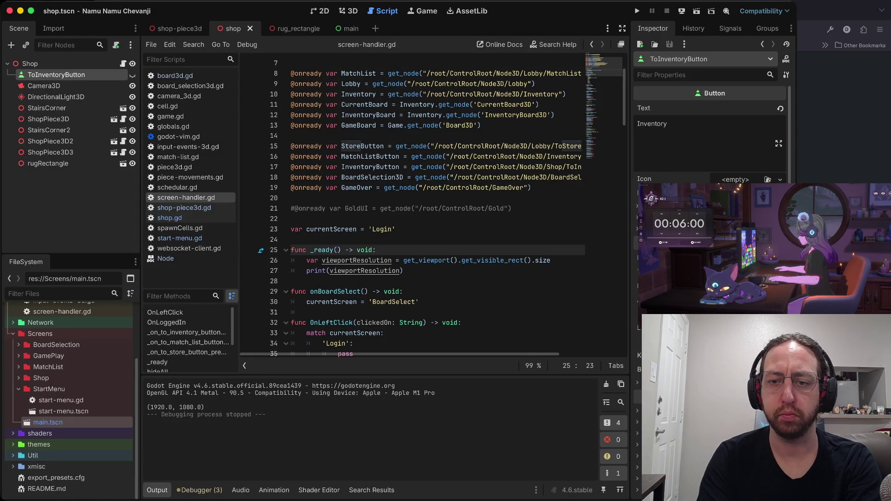
Replace 'current = true' on line 82 with a make_current() call and run the game
key("slash")
type("current =")
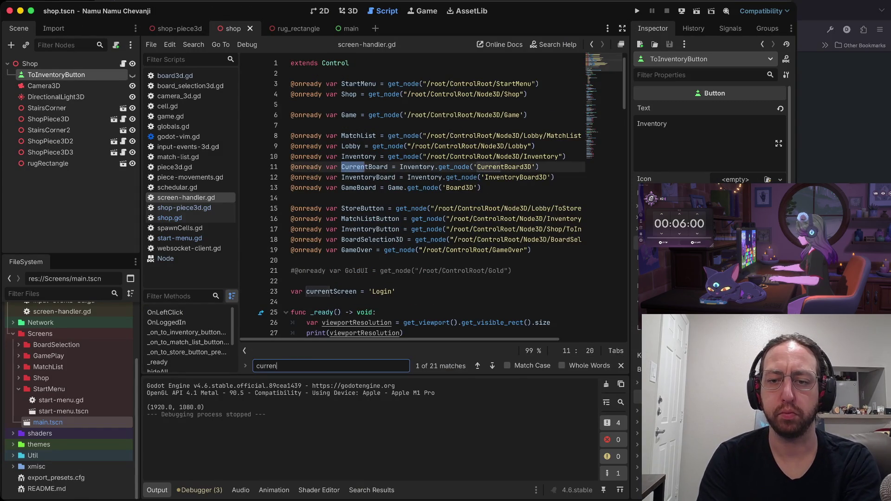
key("Return")
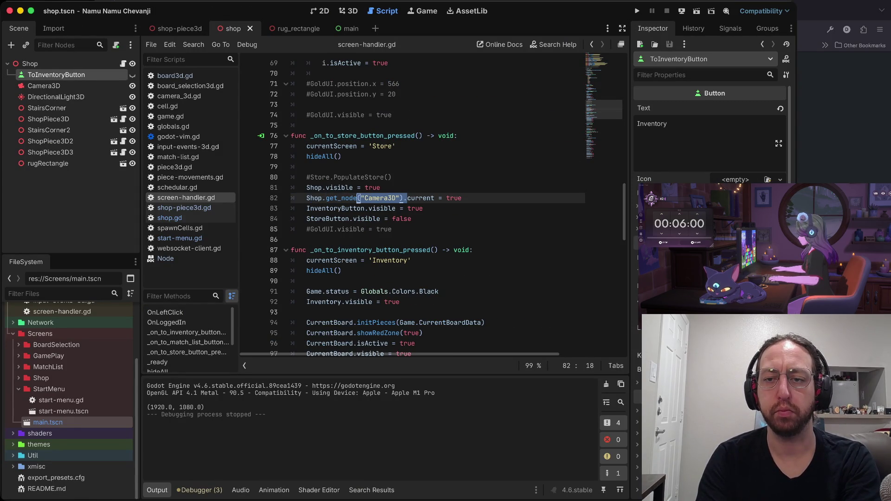
key("shift+d")
type("mak")
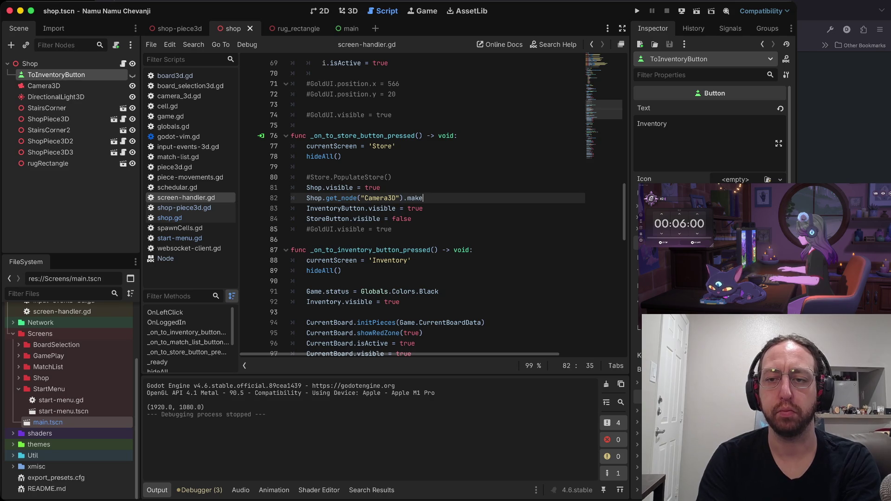
type("Curre")
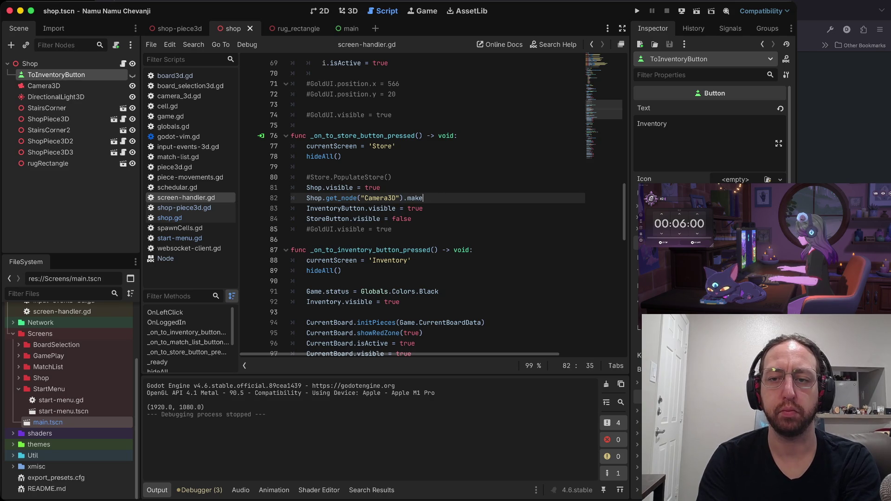
type("rent(")
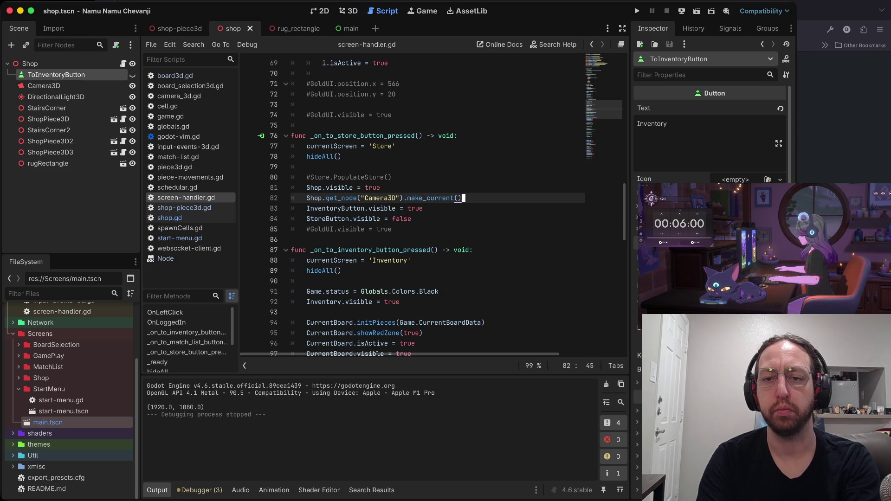
key("super+b")
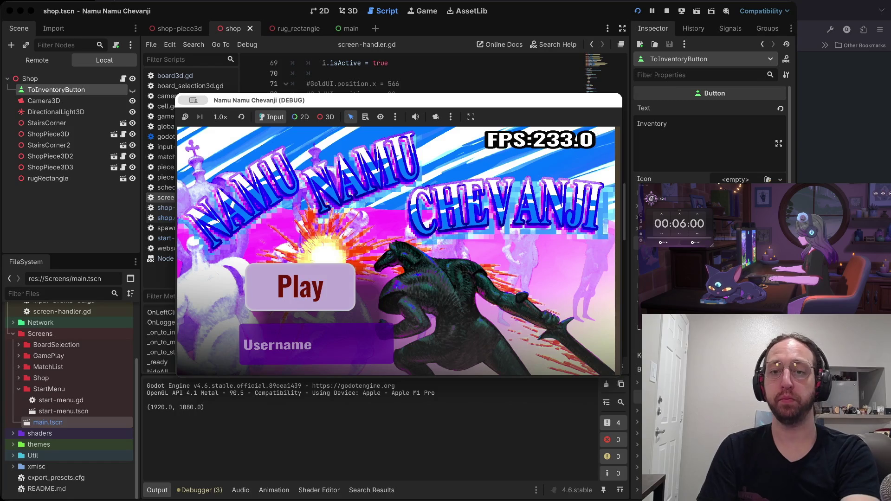
Log in, inspect the Shop's camera in the Remote tree, and hide the main Node3D camera
type("a")
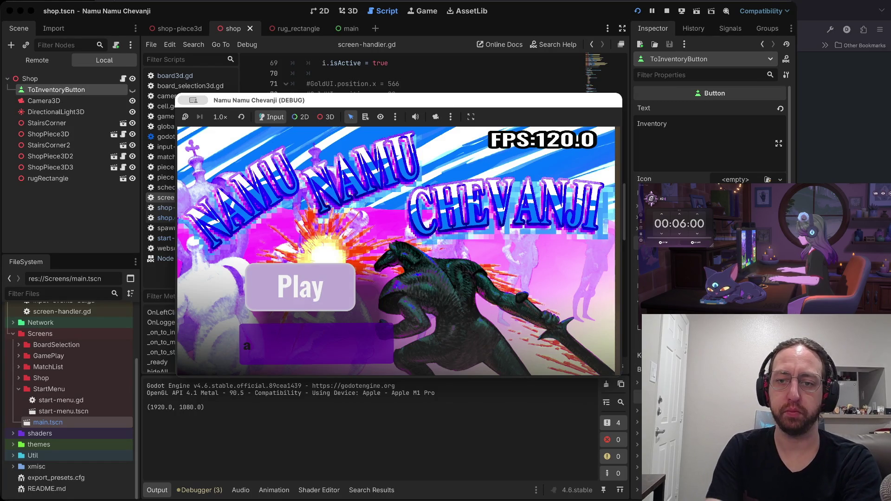
key("Return")
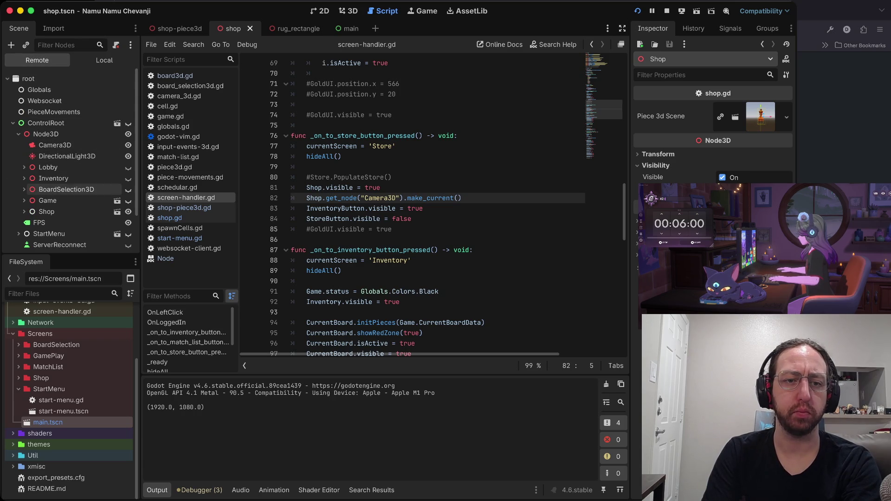
left_click(24, 211)
scroll(70, 214, "down", 3)
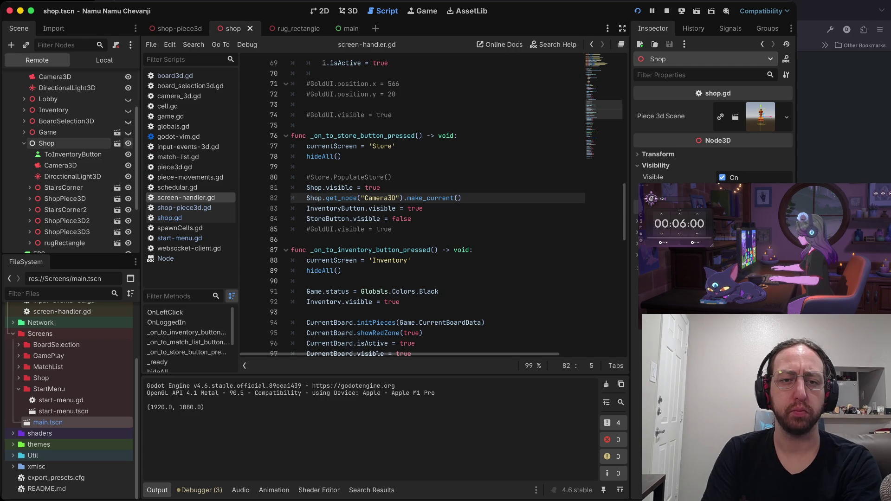
left_click(60, 165)
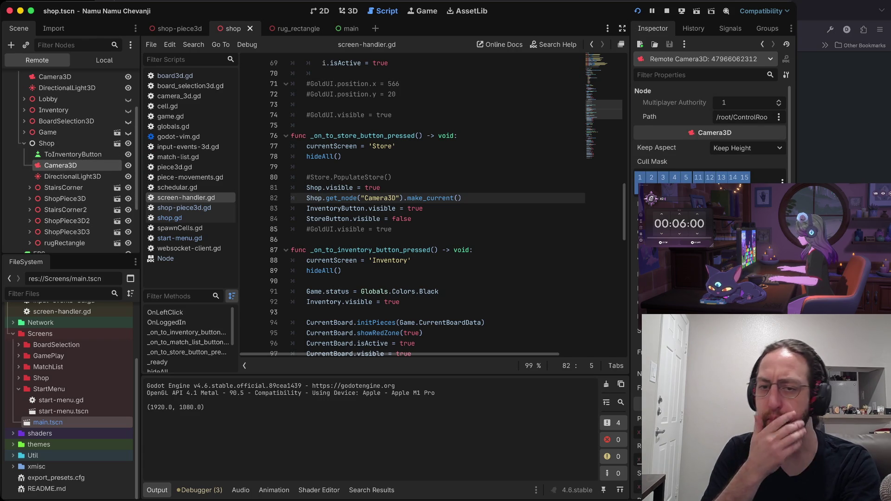
scroll(69, 163, "up", 3)
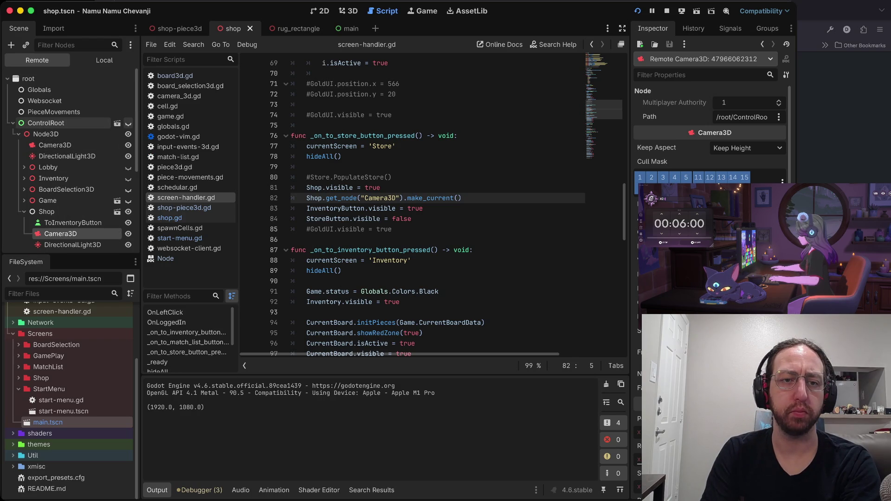
left_click(128, 144)
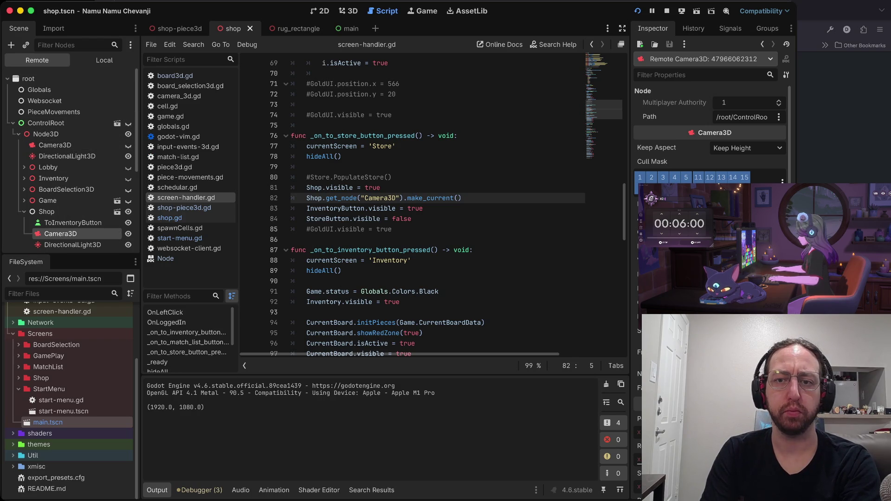
key("super+Tab")
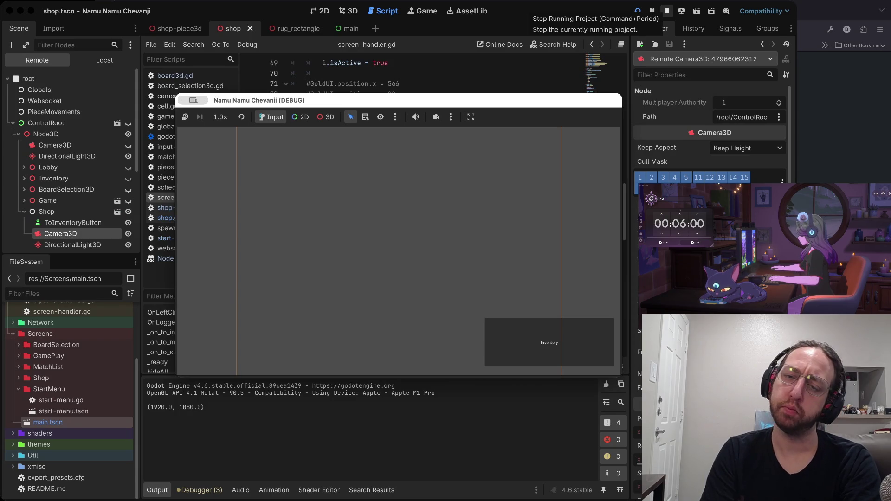
left_click(326, 117)
left_click(271, 117)
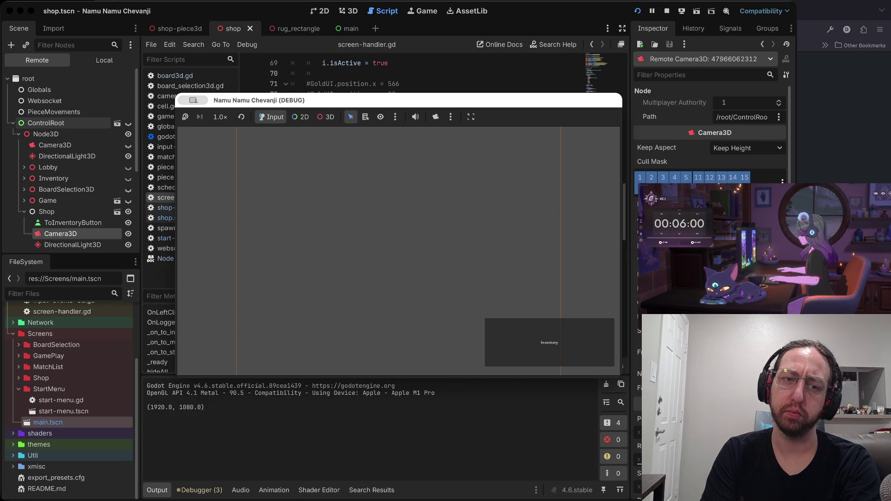
scroll(70, 190, "down", 3)
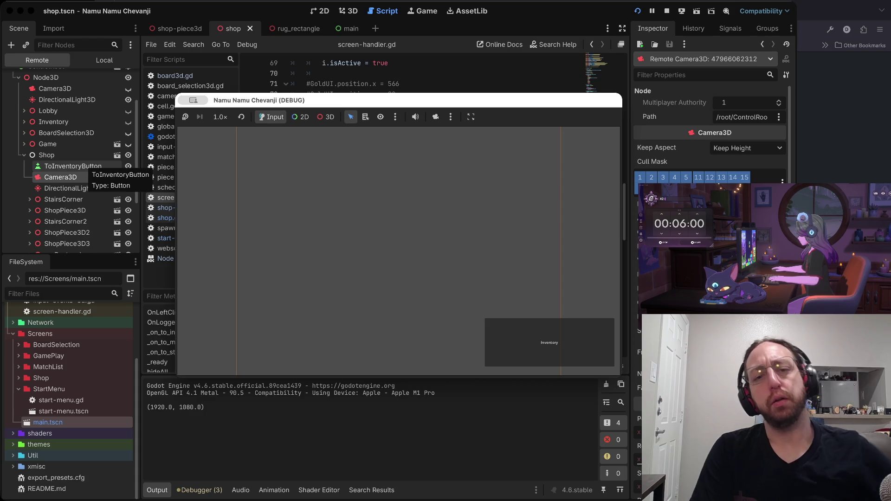
scroll(70, 160, "down", 5)
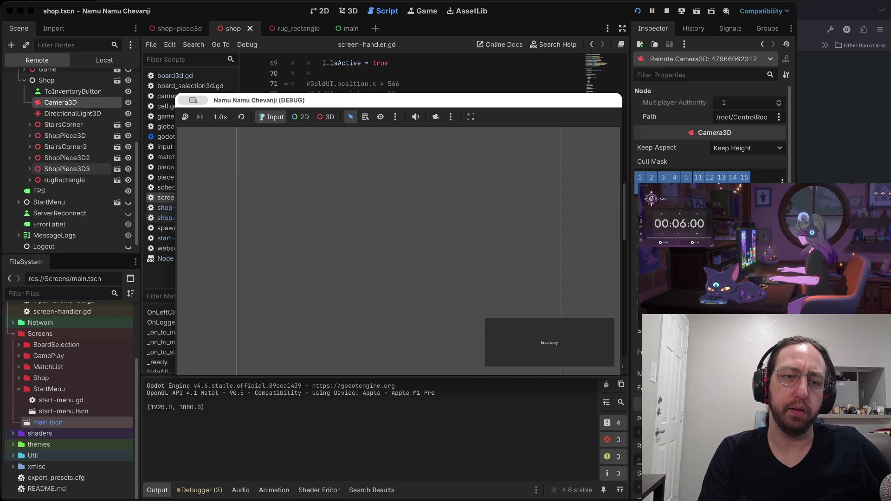
scroll(70, 163, "up", 3)
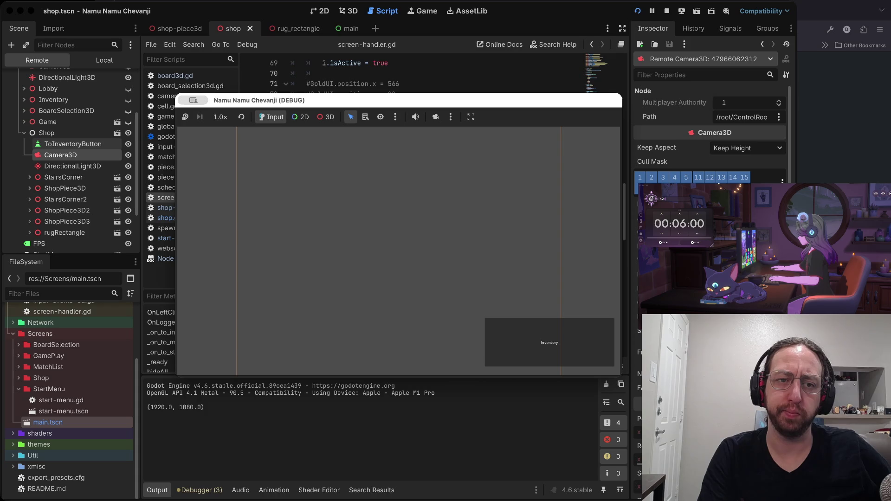
scroll(70, 144, "up", 1)
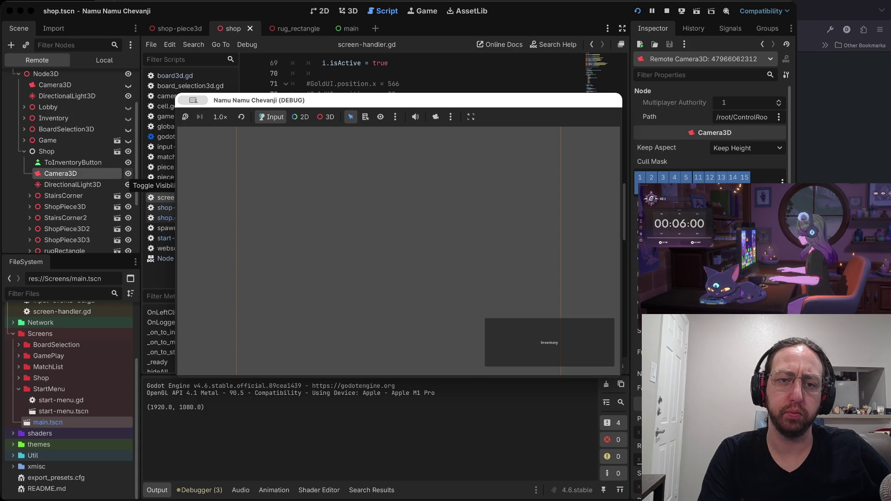
scroll(128, 184, "up", 3)
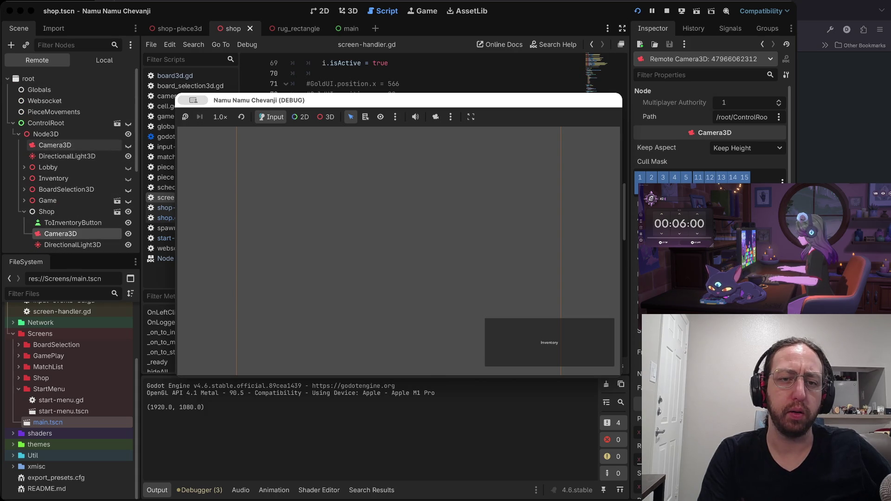
Check the Node3D camera, then select the Shop's Camera3D in the Remote tree
left_click(83, 146)
right_click(82, 145)
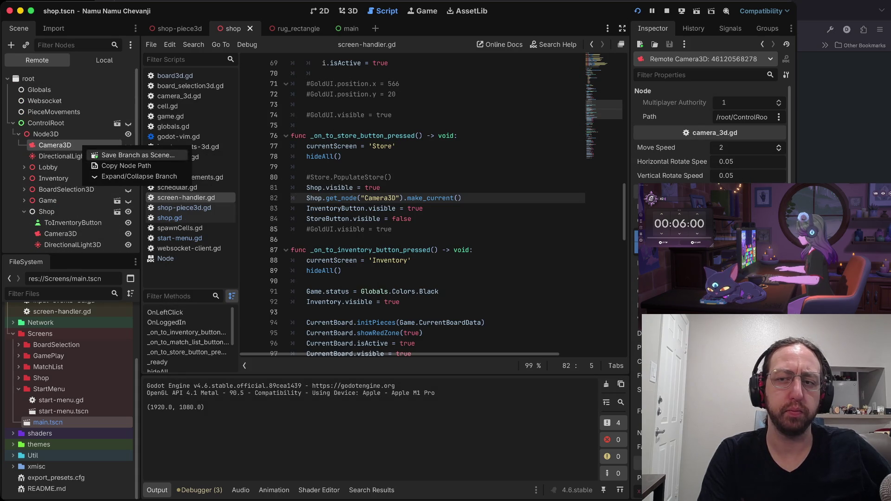
key("Escape")
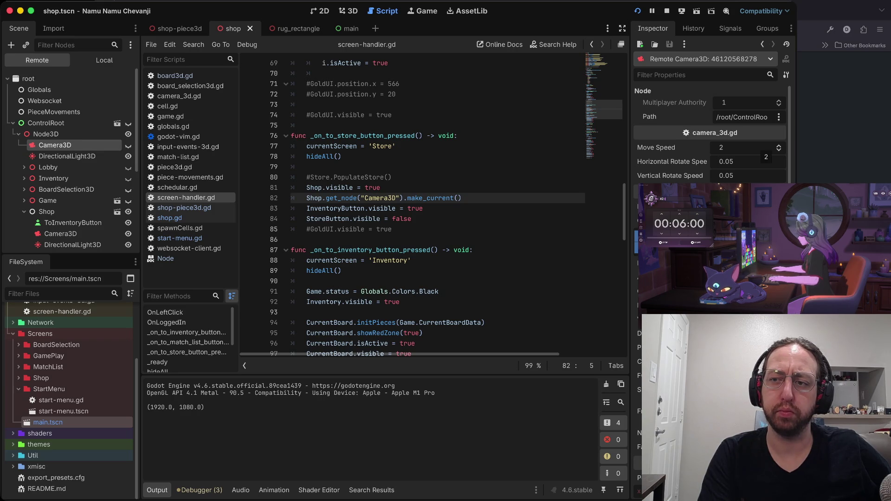
scroll(711, 134, "down", 10)
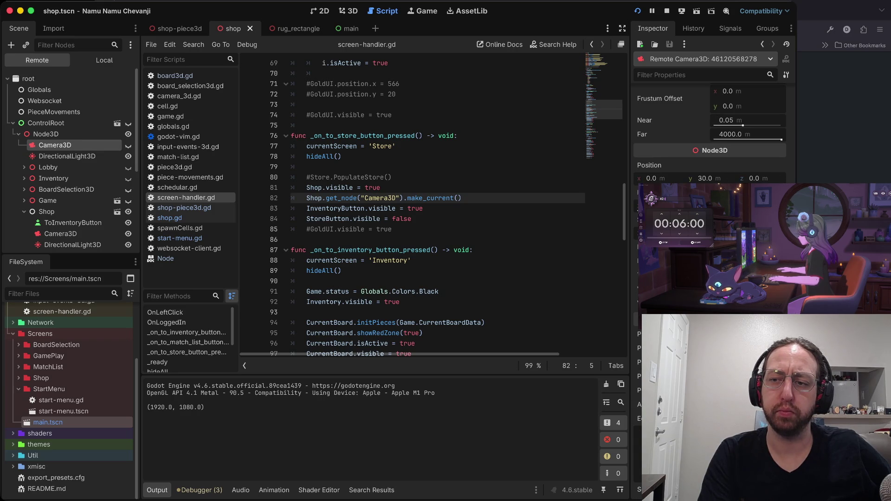
scroll(710, 134, "up", 10)
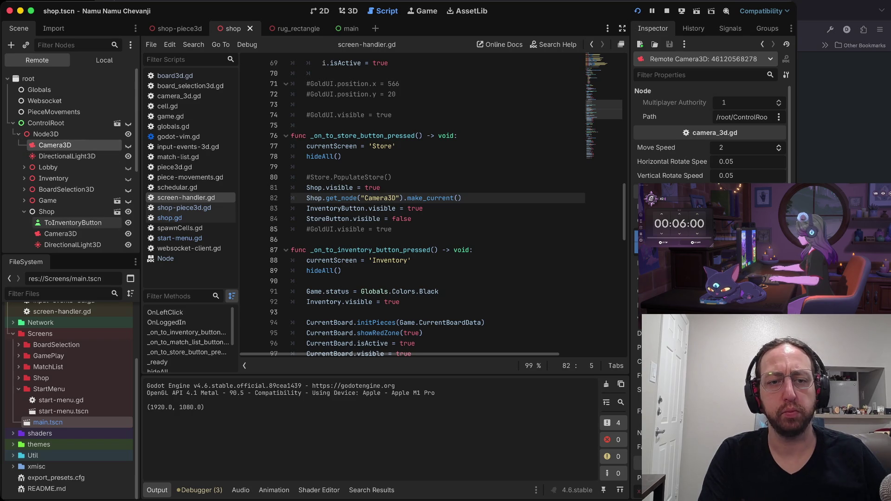
scroll(69, 221, "down", 2)
left_click(60, 195)
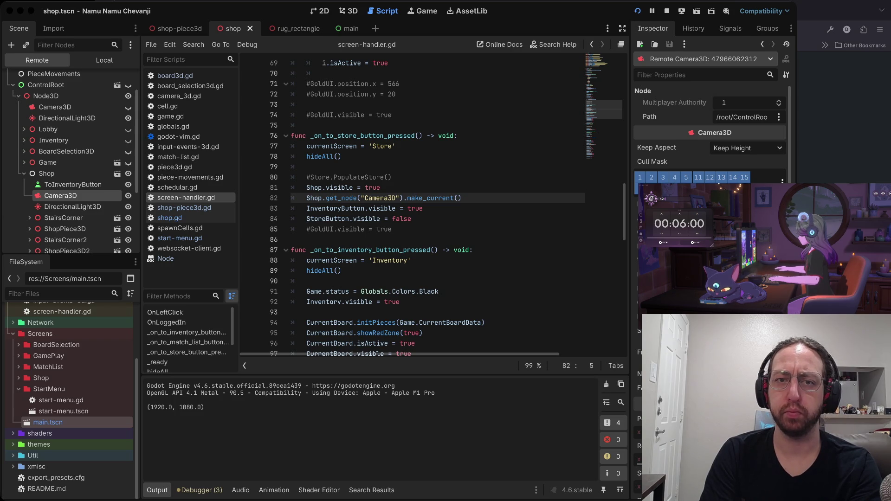
key("alt+Tab")
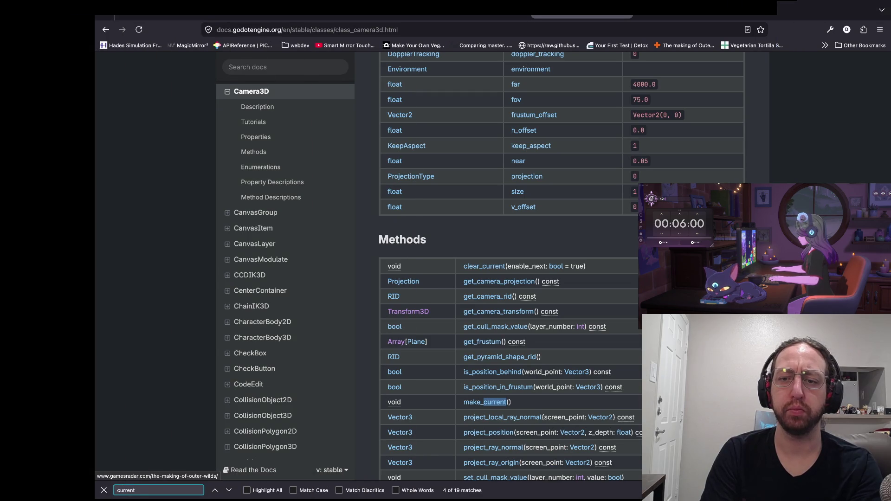
Search 'godot switch cameras back and forth' and open the Reddit thread
key("ctrl+t")
type("godot ")
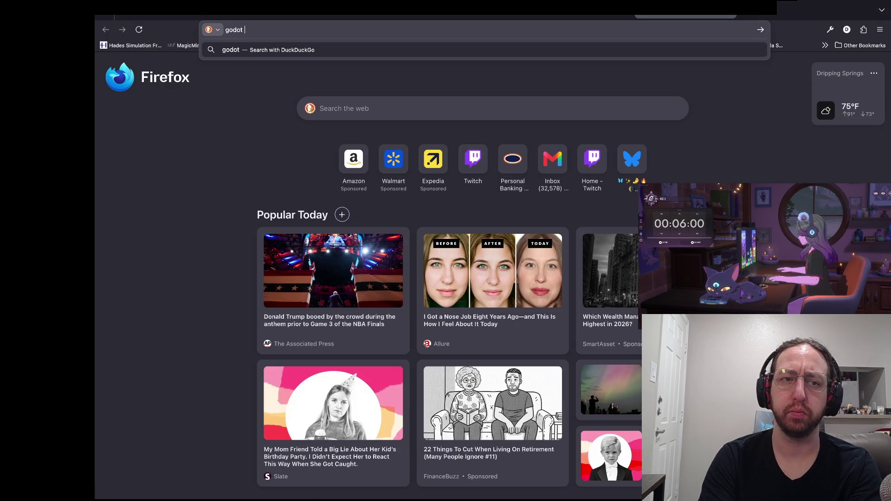
type("switch came")
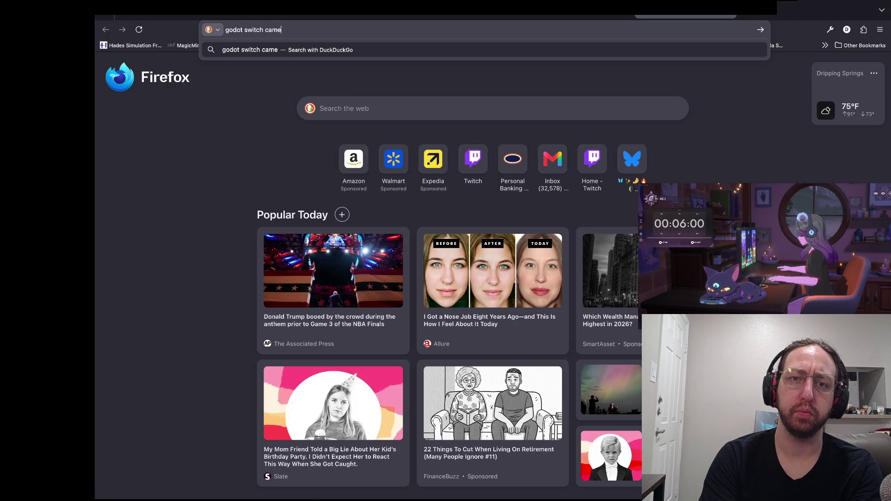
type("ras back and forth")
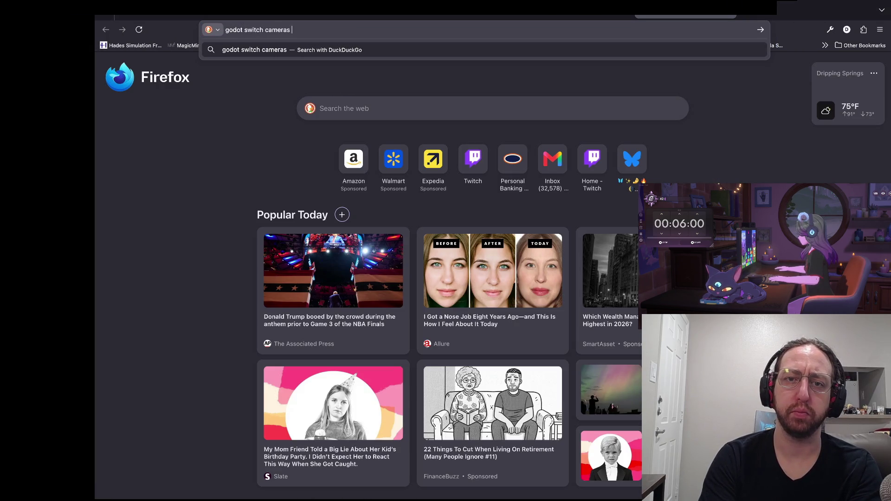
key("Return")
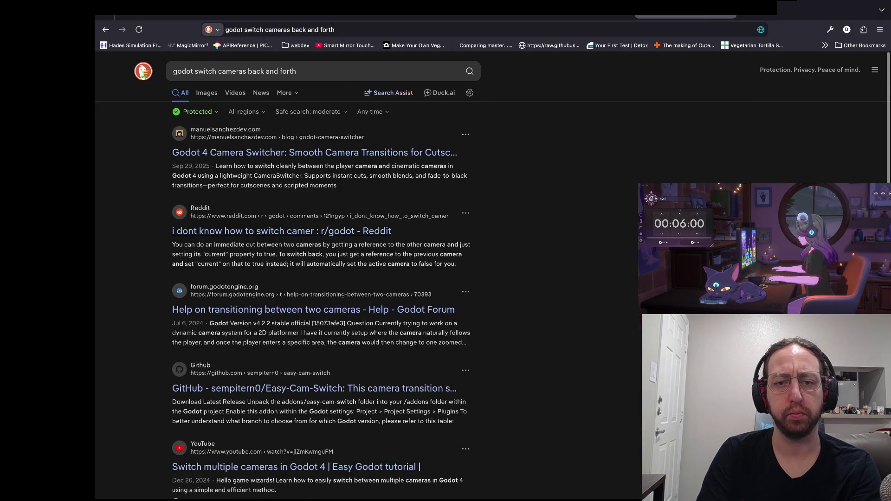
left_click(282, 230)
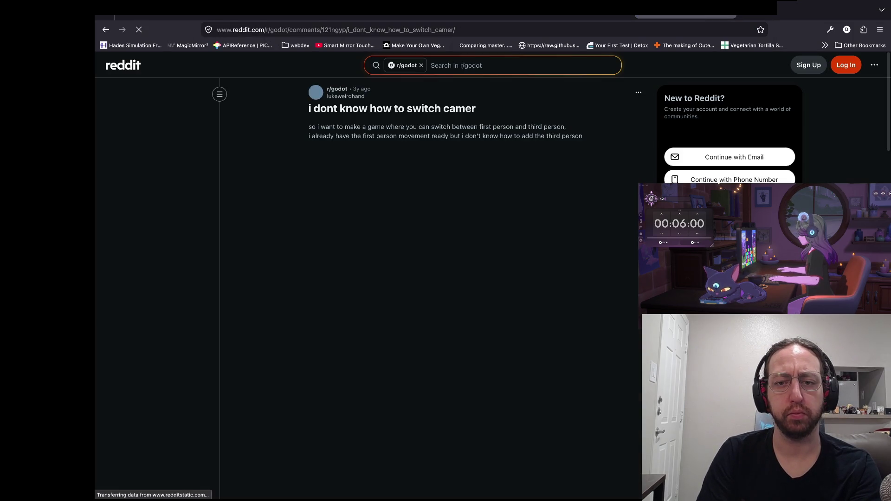
Read the thread and its pastebin make_current example, then return to Godot
scroll(282, 230, "down", 2)
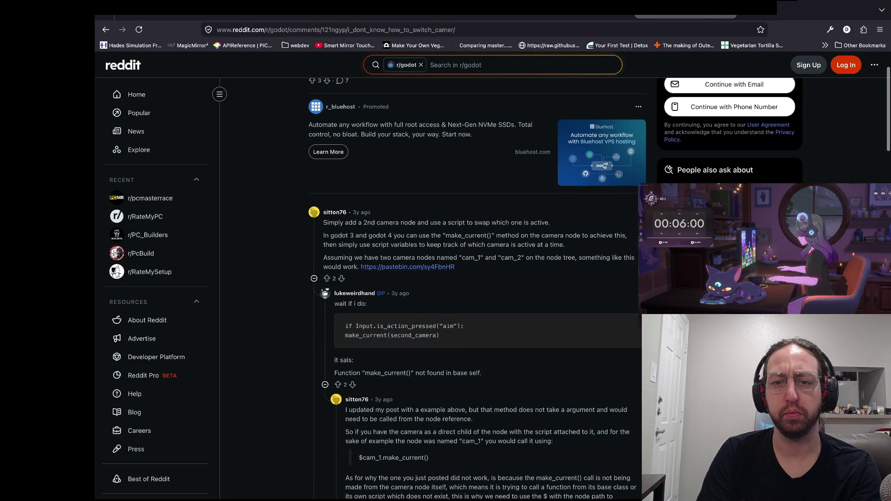
scroll(464, 285, "down", 1)
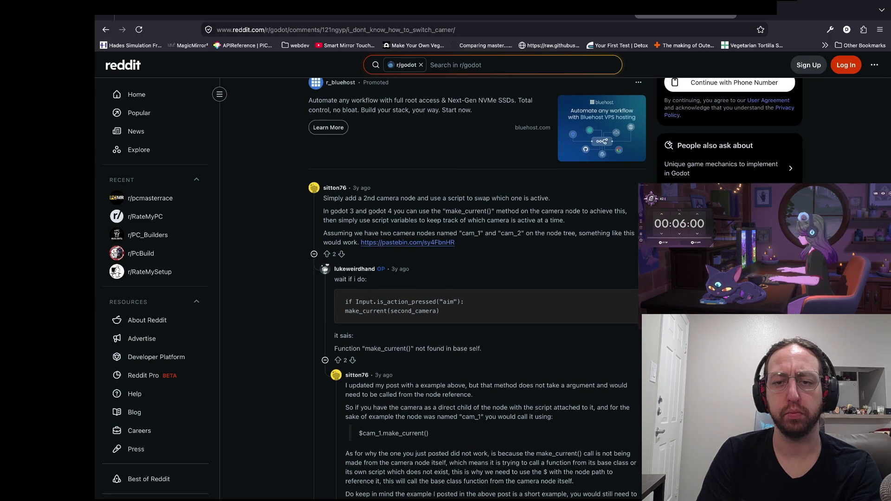
left_click(407, 242)
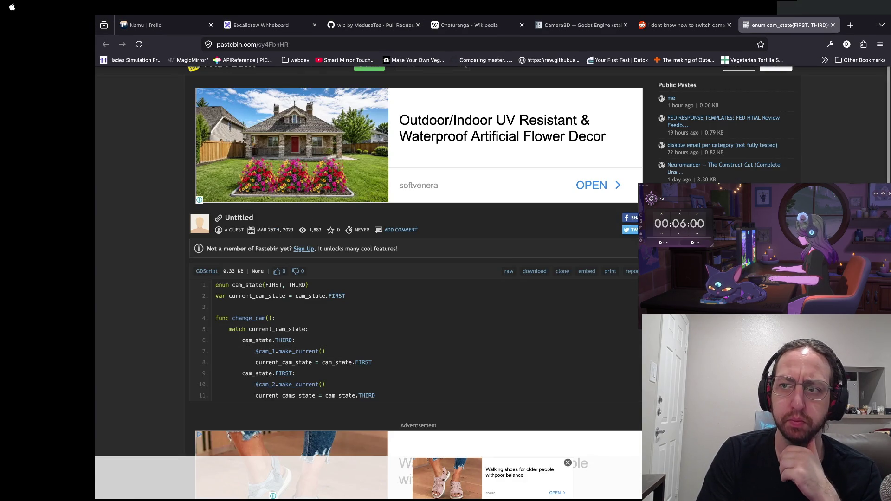
left_click(682, 25)
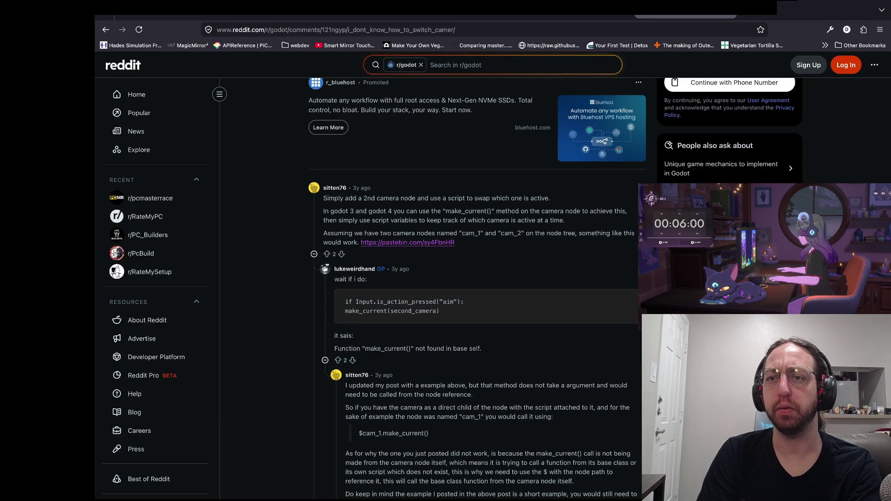
key("ctrl+Tab")
key("super+Tab")
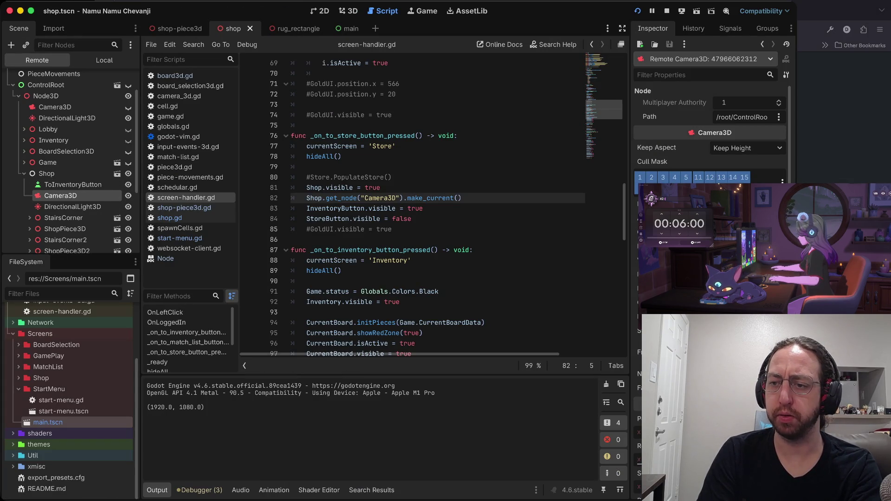
Switch to the 3D view, show the Local shop scene tree, and stop the running game
key("ctrl+Up")
key("ctrl+Up")
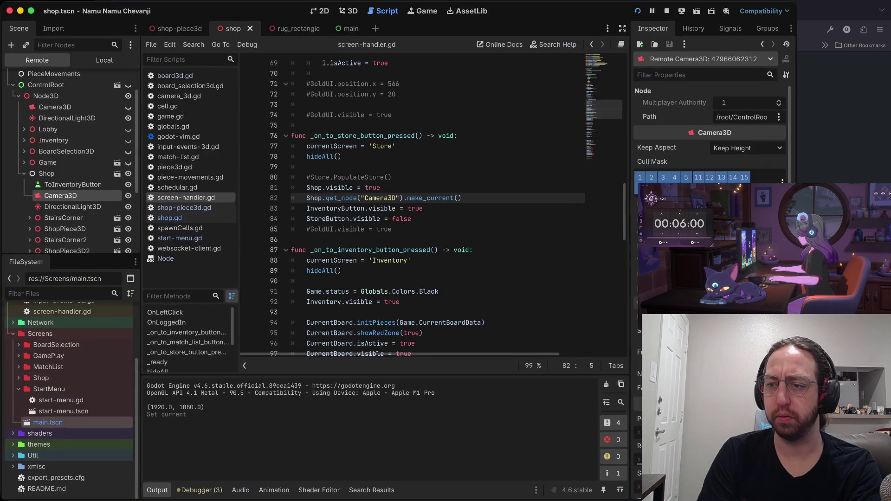
key("ctrl+Up")
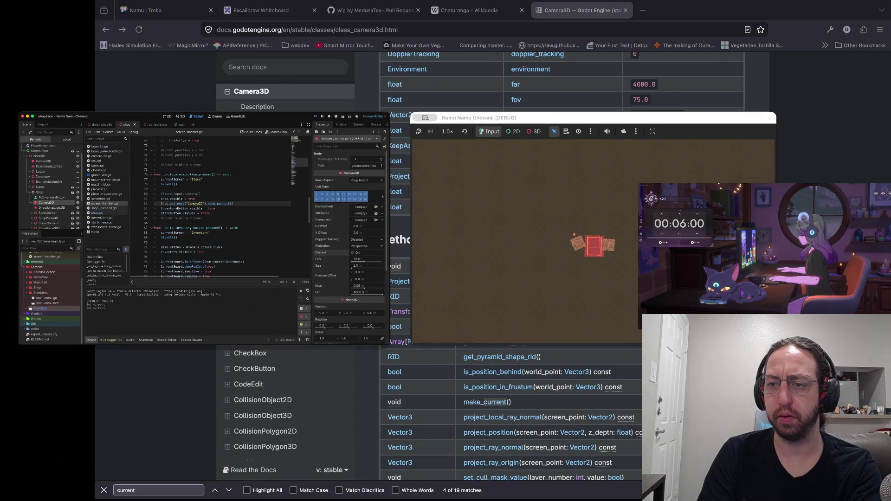
key("ctrl+Up")
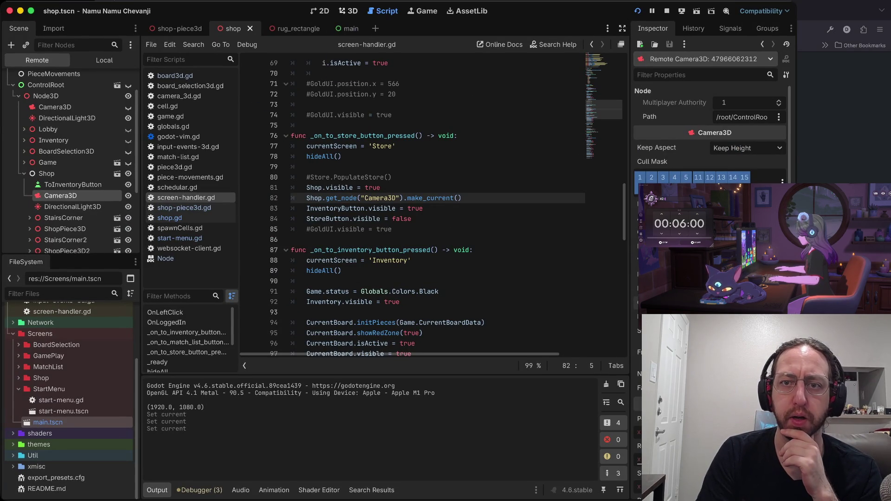
key("ctrl+super+2")
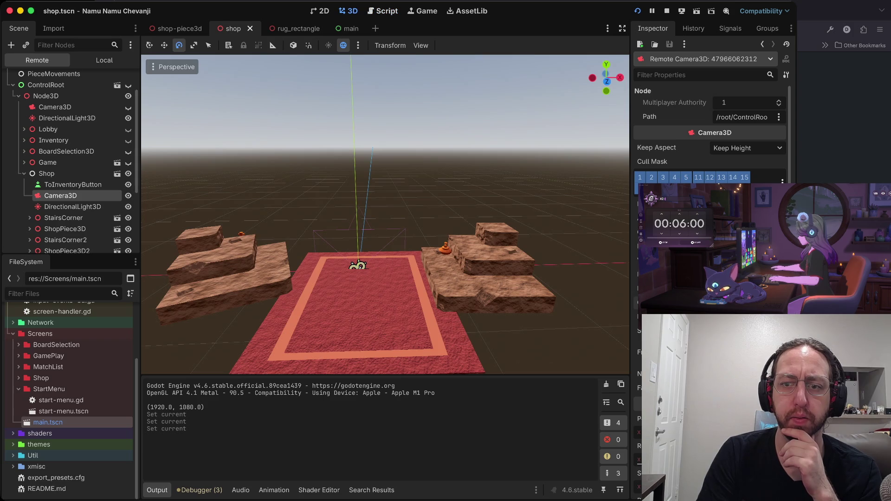
left_click(173, 67)
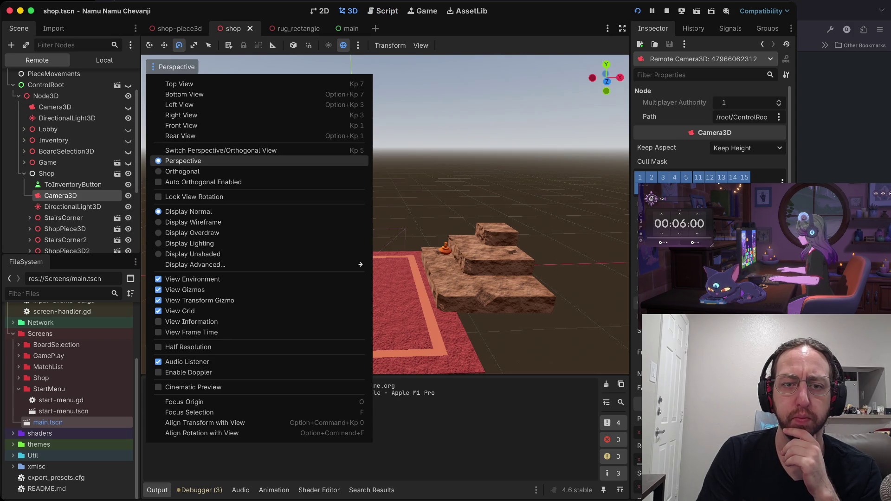
key("Escape")
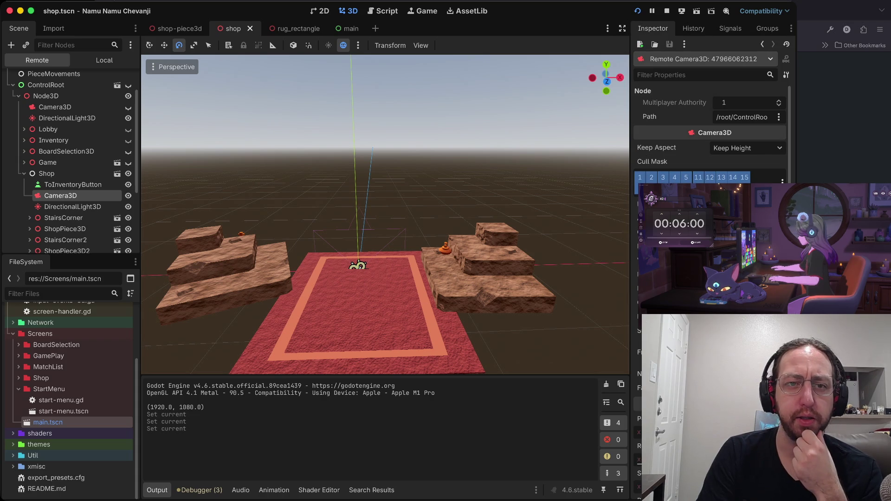
left_click(104, 60)
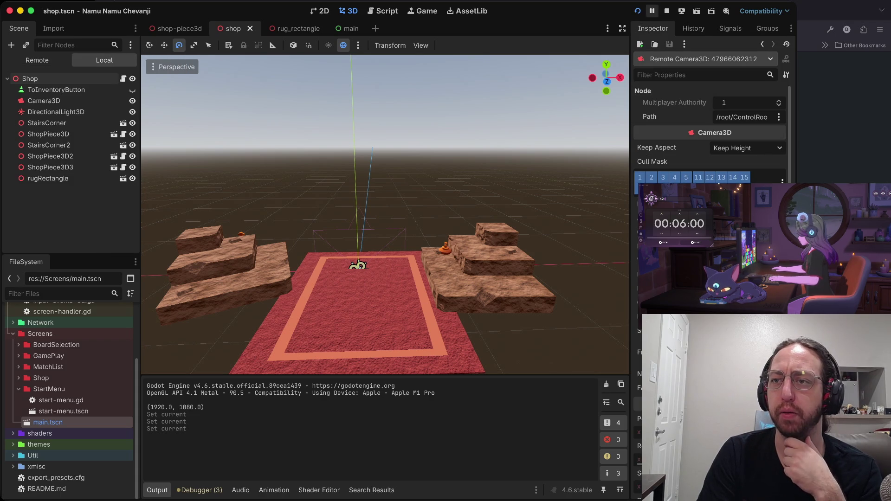
key("super+period")
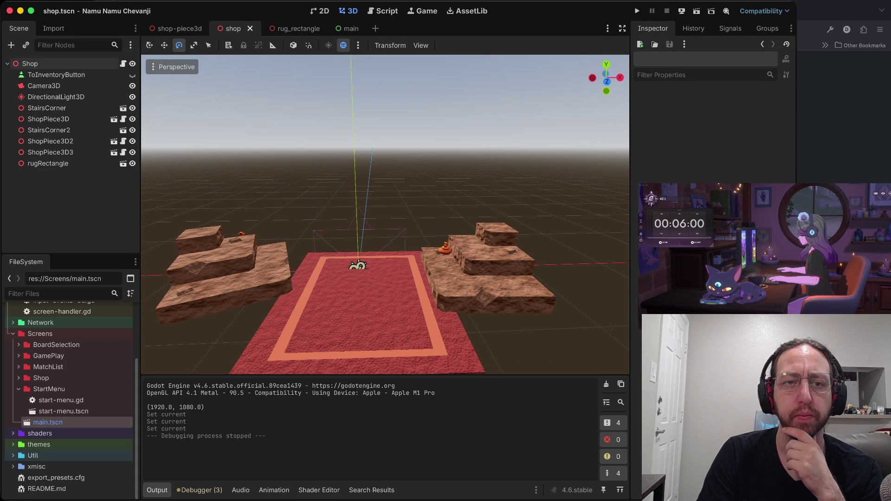
Move the shop Camera3D back along Z and up, then tilt it
left_click(44, 86)
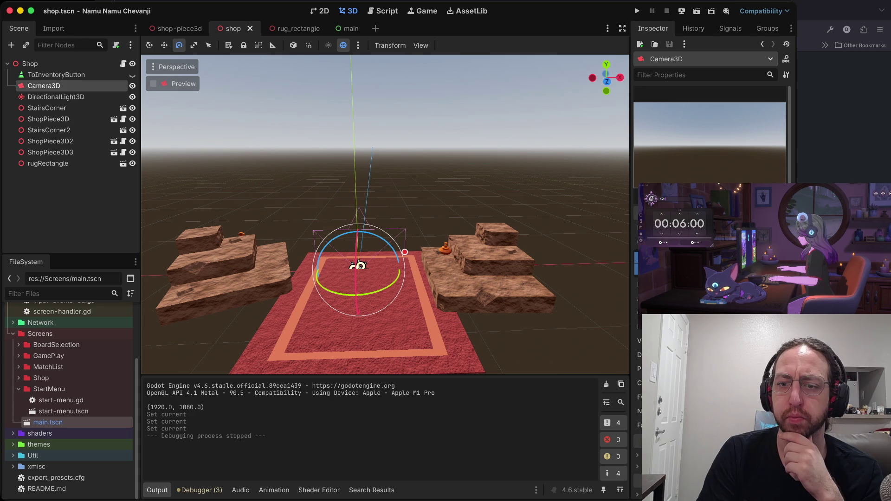
key("w")
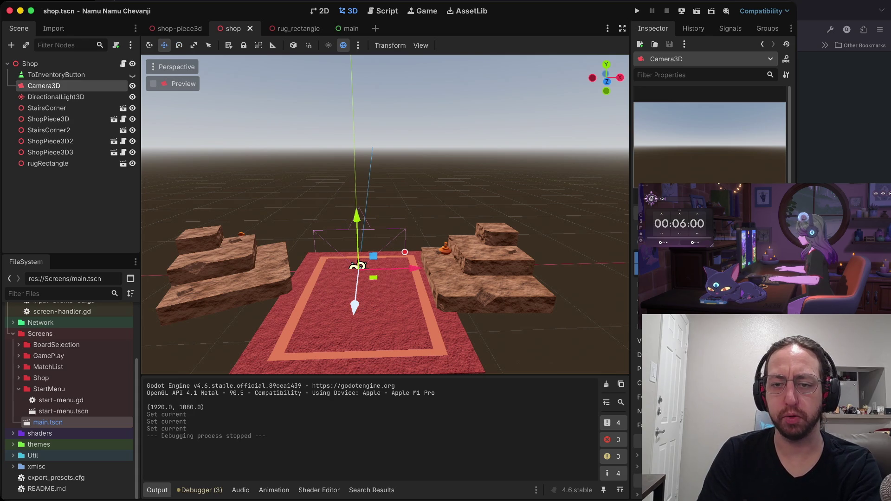
left_click_drag(354, 307, 356, 339)
scroll(378, 274, "down", 5)
scroll(379, 274, "down", 2)
left_click_drag(380, 269, 382, 283)
mouse_move(380, 197)
left_mouse_down()
mouse_move(380, 139)
mouse_move(379, 213)
left_mouse_up()
key("e")
key("w")
Undo and redo the recent camera rotation and moves to restore a good position
key("e")
key("Escape")
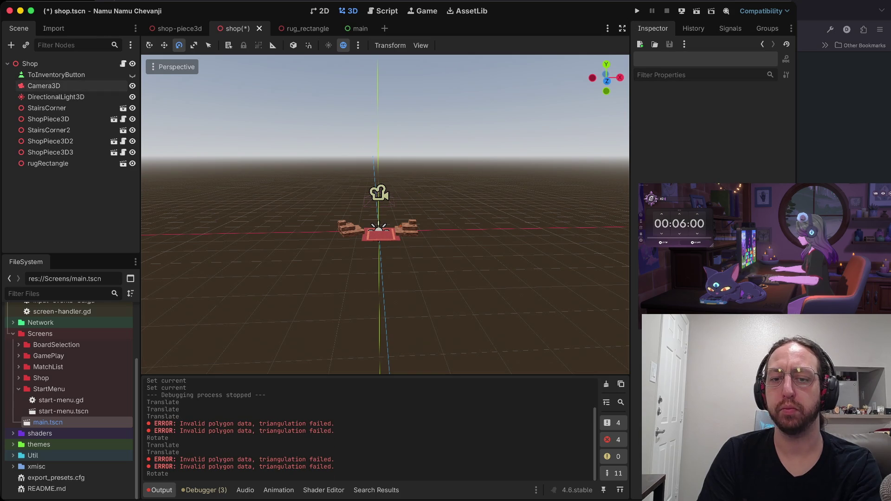
key("ctrl+z")
left_click(379, 227)
left_click(382, 194)
key("ctrl+z")
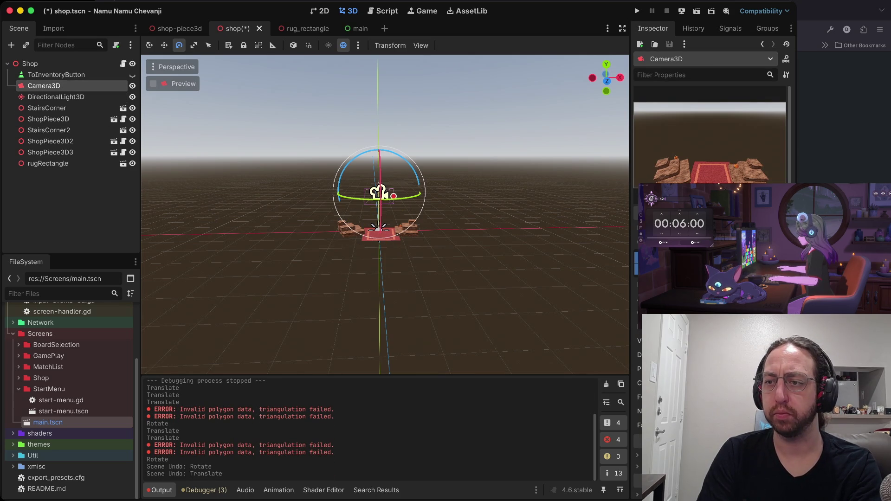
key("ctrl+z")
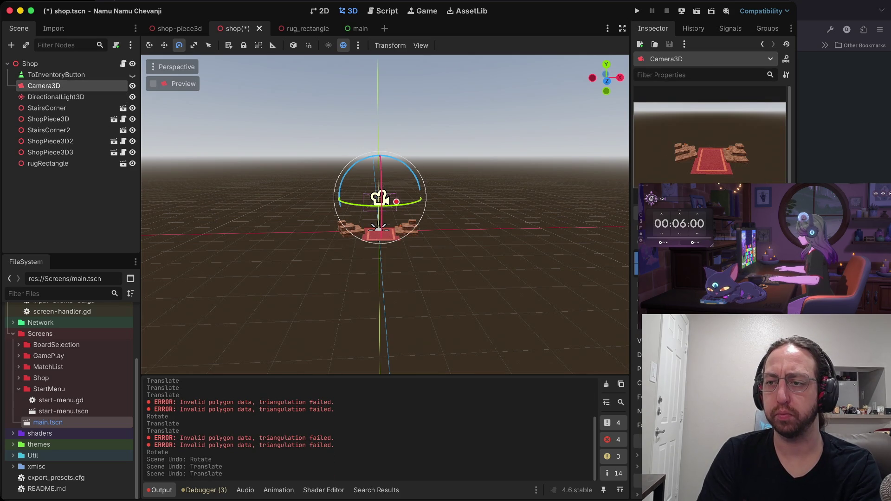
key("ctrl+shift+z")
key("ctrl+z")
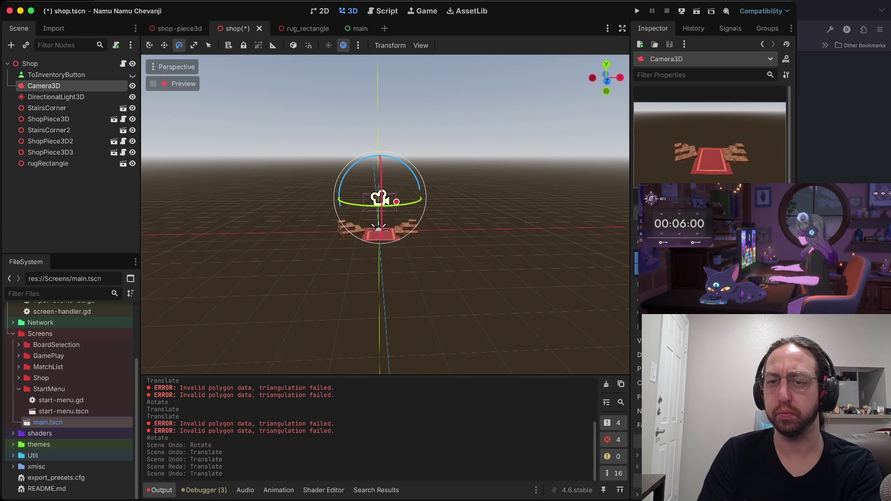
Lower the shop camera slightly and orbit the view to locate it
key("w")
mouse_move(380, 197)
left_mouse_down()
mouse_move(379, 243)
mouse_move(380, 211)
left_mouse_up()
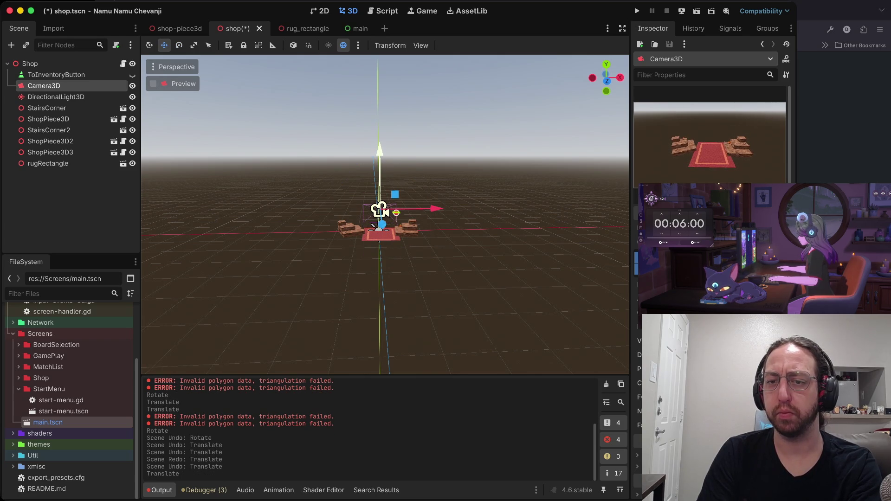
scroll(380, 218, "up", 5)
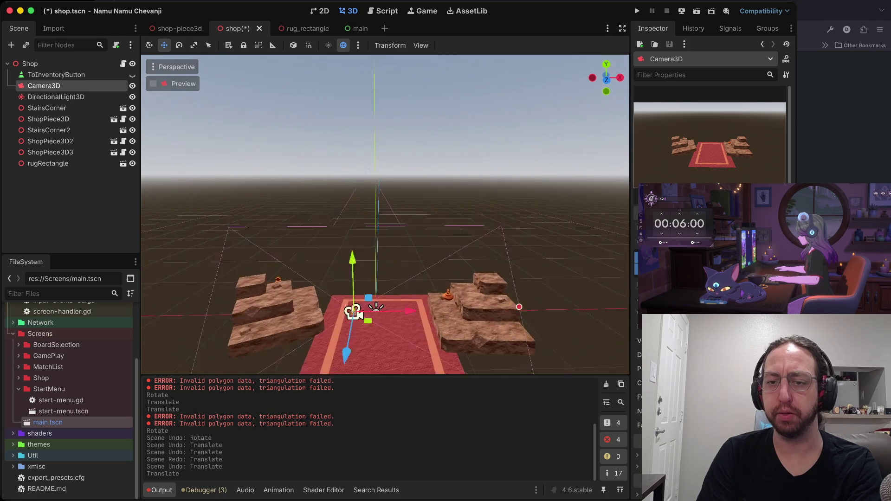
scroll(385, 213, "up", 3)
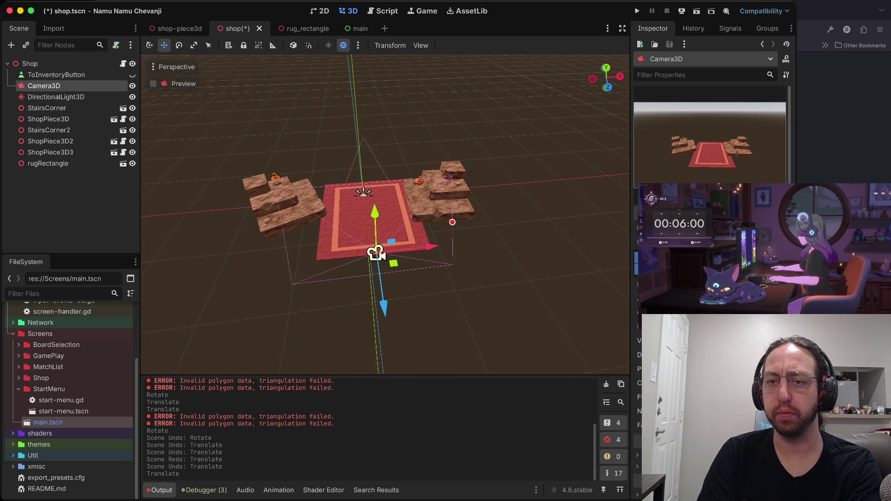
left_click_drag(385, 214, 385, 185)
Lower the shop Camera3D further with the move gizmo
mouse_move(520, 139)
left_mouse_down()
mouse_move(502, 269)
mouse_move(521, 128)
mouse_move(513, 181)
left_mouse_up()
key("r")
key("e")
Move ShopPiece3D3 onto the stairs and raise the small chess piece at the back
scroll(514, 181, "down", 10)
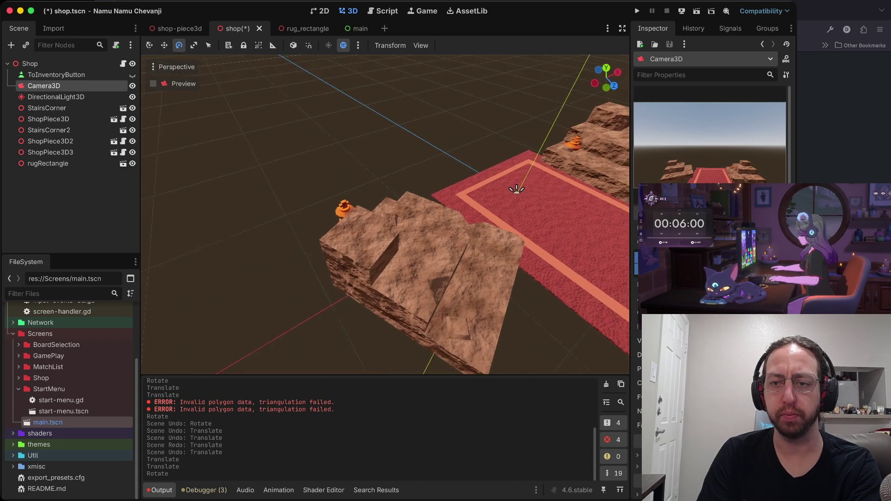
left_click(368, 236)
key("w")
mouse_move(425, 246)
left_mouse_down()
mouse_move(582, 258)
mouse_move(488, 253)
left_mouse_up()
left_click_drag(448, 205, 464, 104)
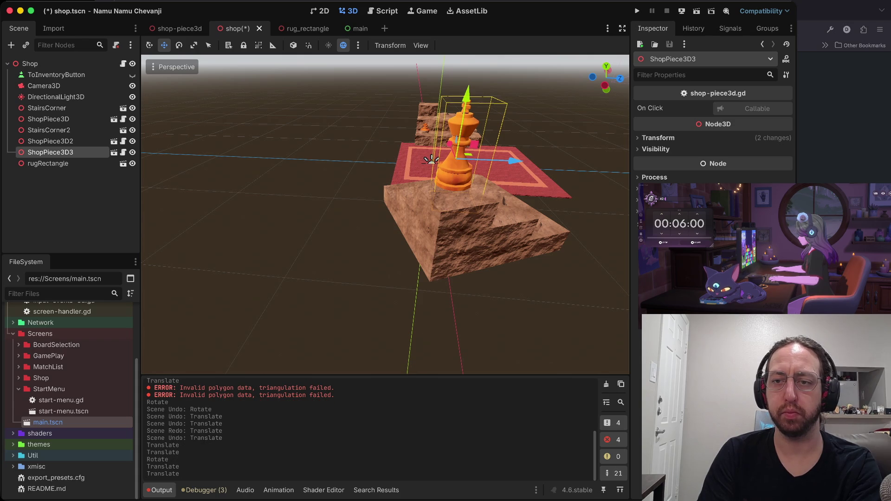
left_click_drag(450, 144, 453, 151)
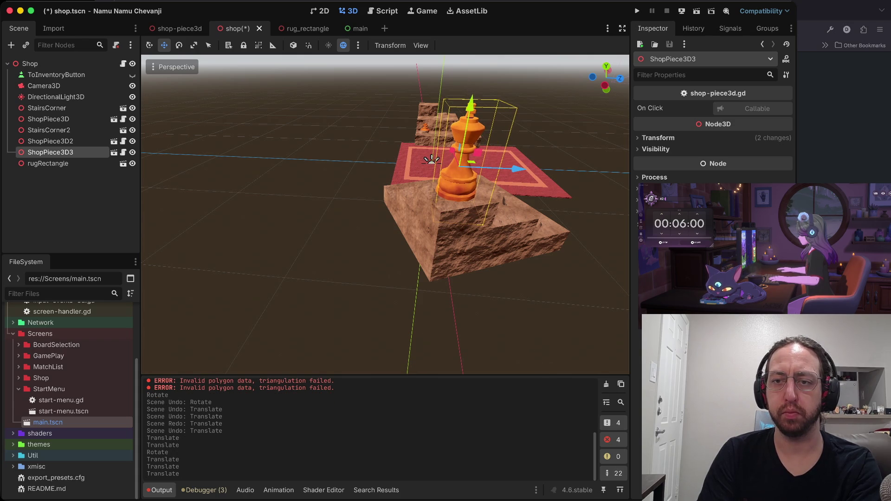
left_click(426, 130)
left_click_drag(429, 76, 422, 45)
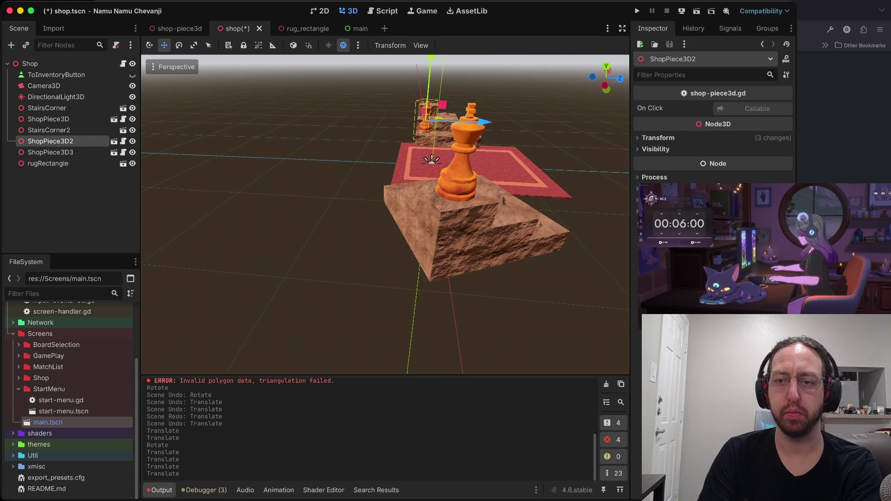
key("Escape")
Set ShopPiece3D down on its stair step and save the shop scene
key("w")
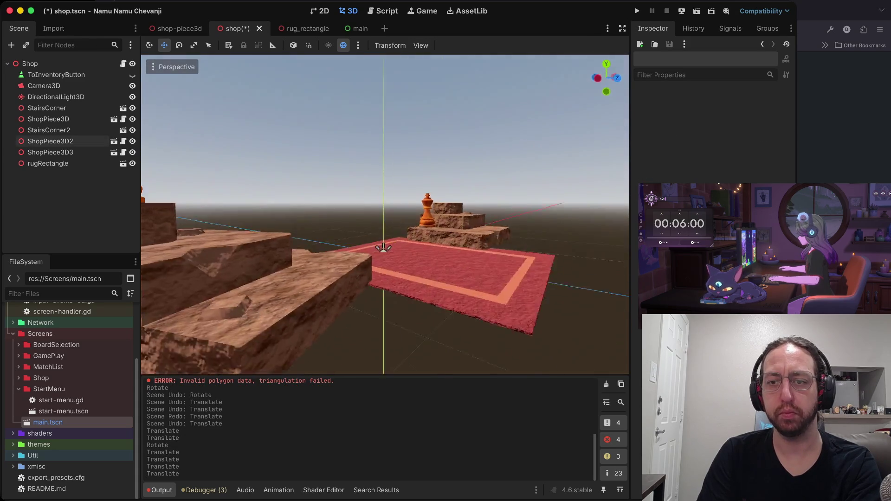
mouse_move(383, 247)
left_mouse_down()
mouse_move(451, 252)
mouse_move(436, 195)
mouse_move(524, 193)
mouse_move(502, 218)
left_mouse_up()
left_click(50, 141)
left_click(49, 130)
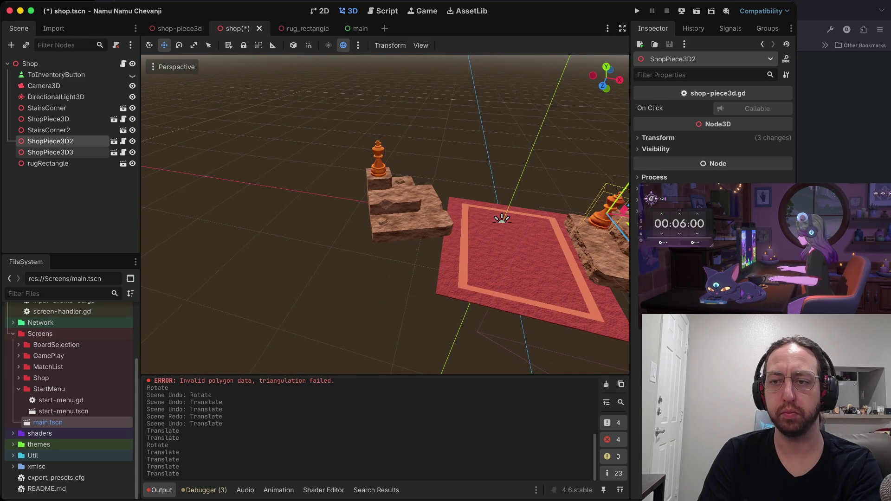
left_click(48, 119)
mouse_move(399, 176)
left_mouse_down()
mouse_move(400, 139)
mouse_move(400, 151)
left_mouse_up()
left_click_drag(384, 210, 373, 234)
left_click_drag(391, 148, 390, 165)
key("ctrl+s")
key("super+b")
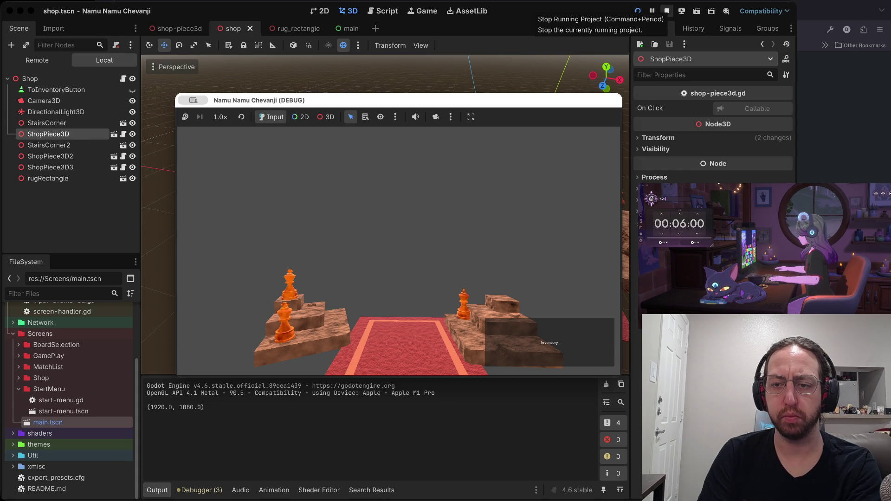
left_click(666, 10)
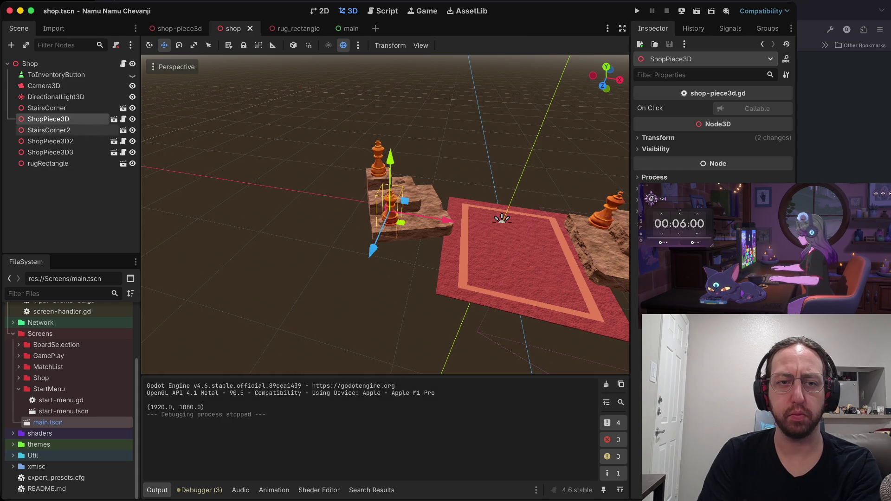
Set the StairsCorner staircase's Y rotation to 0 and save the scene
left_click(46, 108)
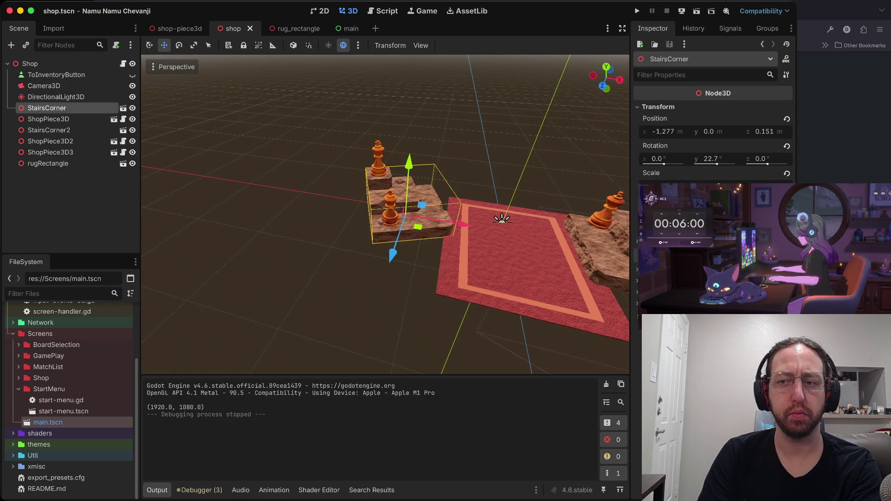
left_click(710, 159)
type("0")
key("Tab")
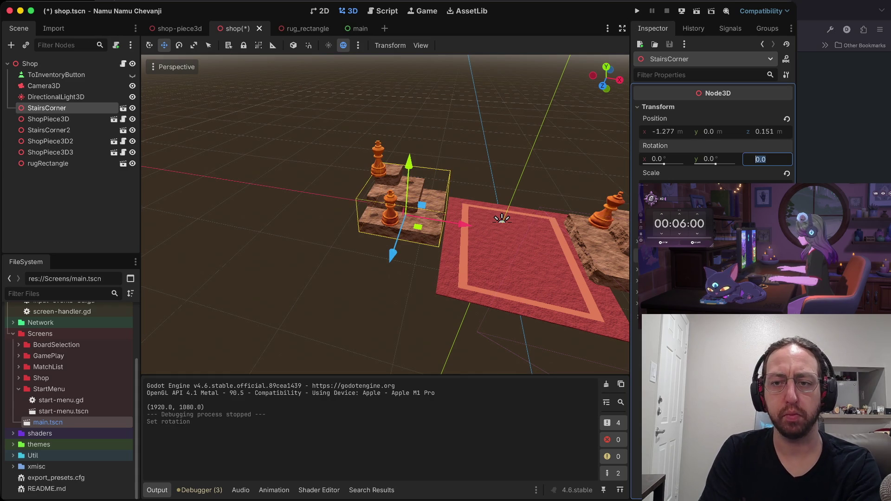
key("ctrl+s")
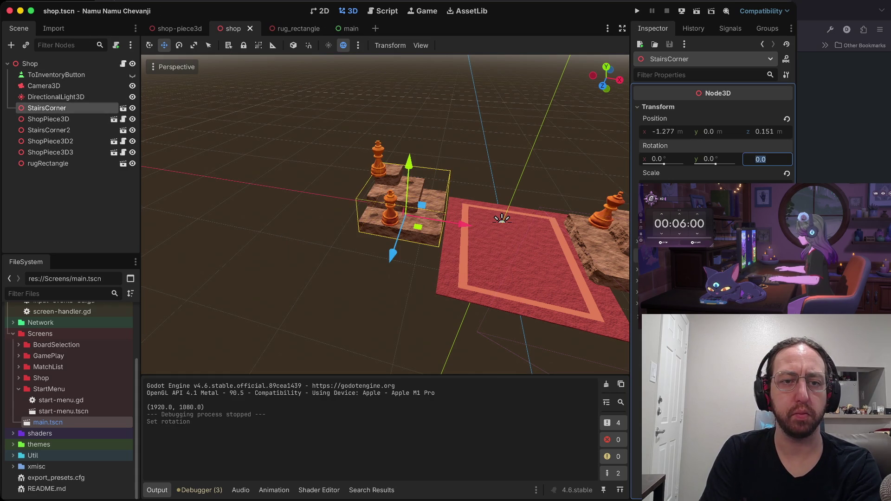
Check StairsCorner2's Y rotation in its transform properties
left_click(49, 130)
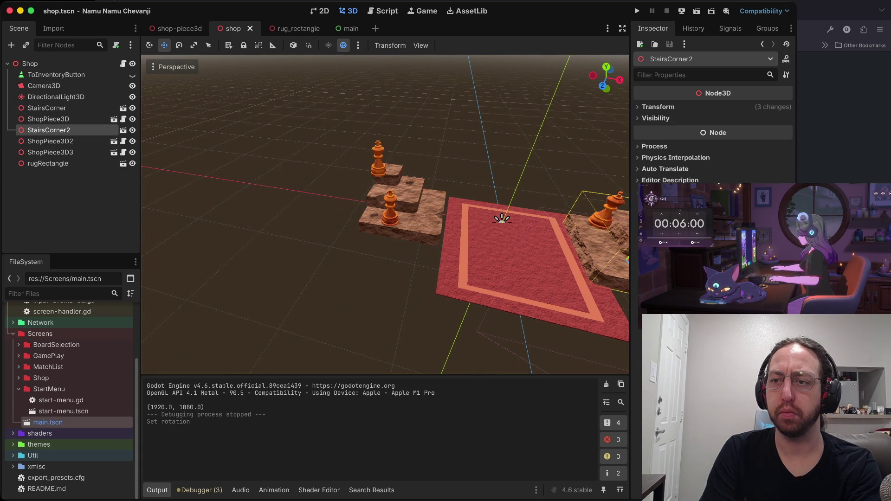
left_click(658, 107)
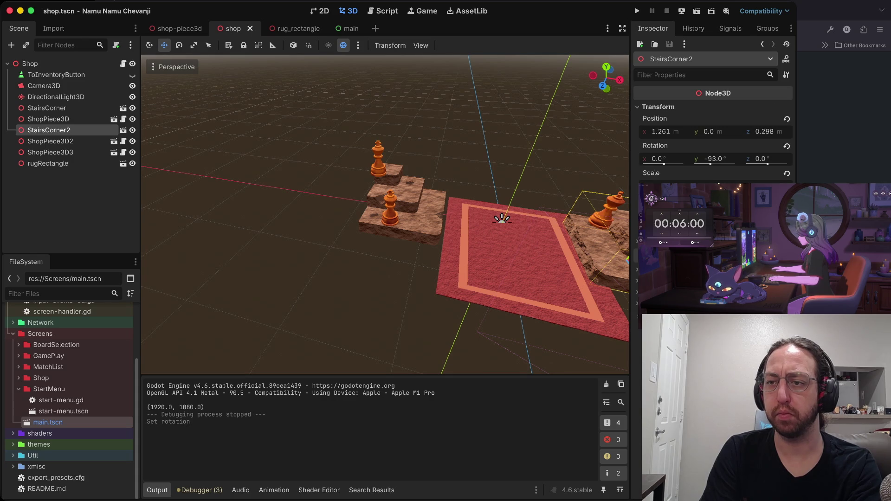
left_click(712, 160)
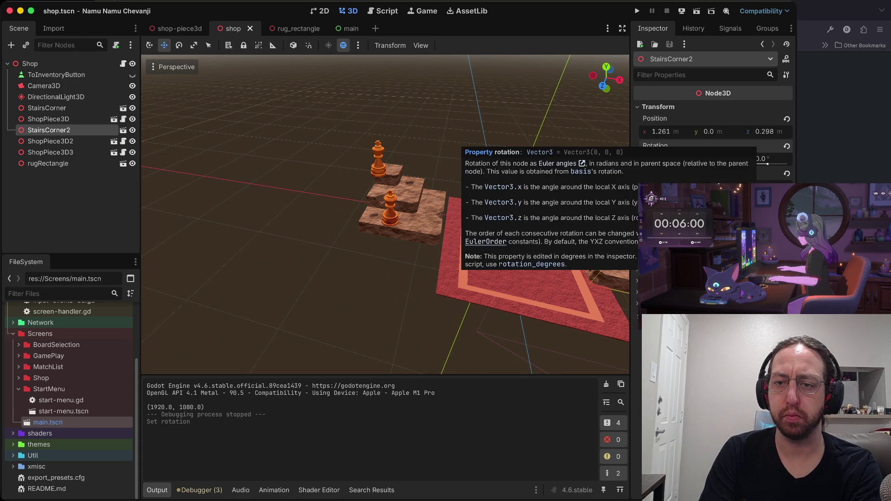
left_click(386, 302)
Slide the rug back and scale it wider along X between the staircases
scroll(385, 213, "right", 10)
scroll(385, 213, "right", 10)
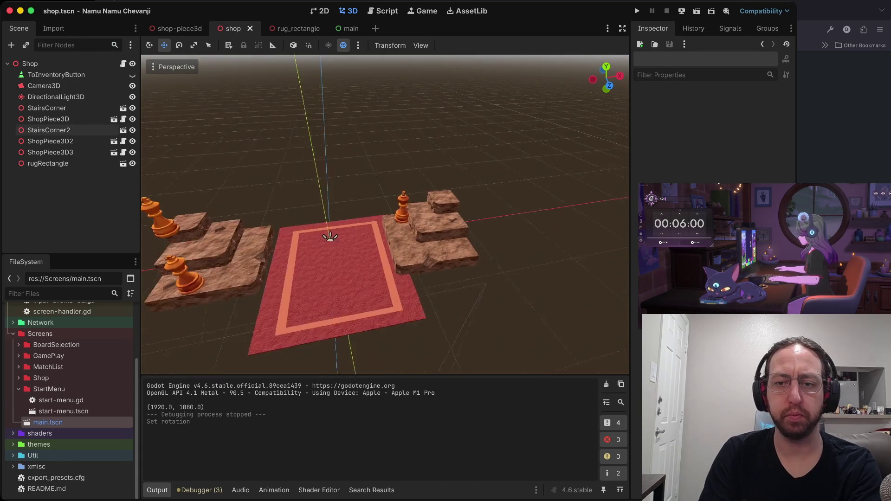
left_click(404, 278)
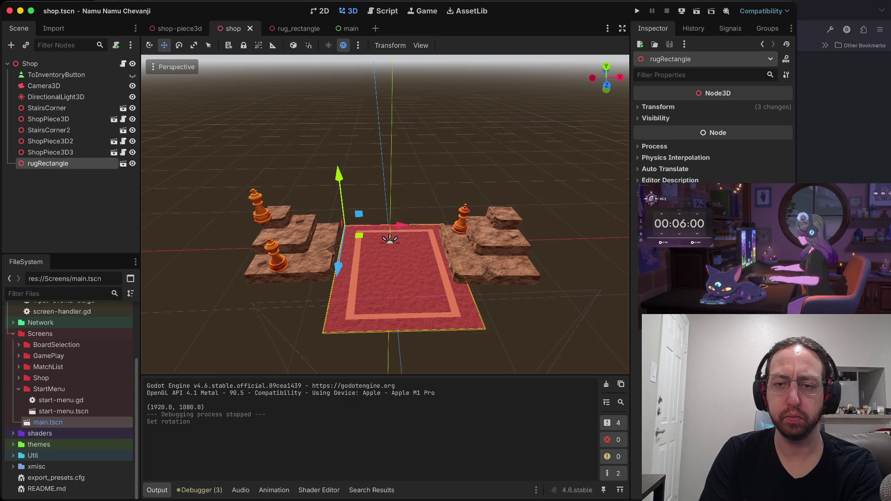
mouse_move(401, 225)
left_mouse_down()
mouse_move(387, 225)
mouse_move(402, 225)
left_mouse_up()
key("r")
key("w")
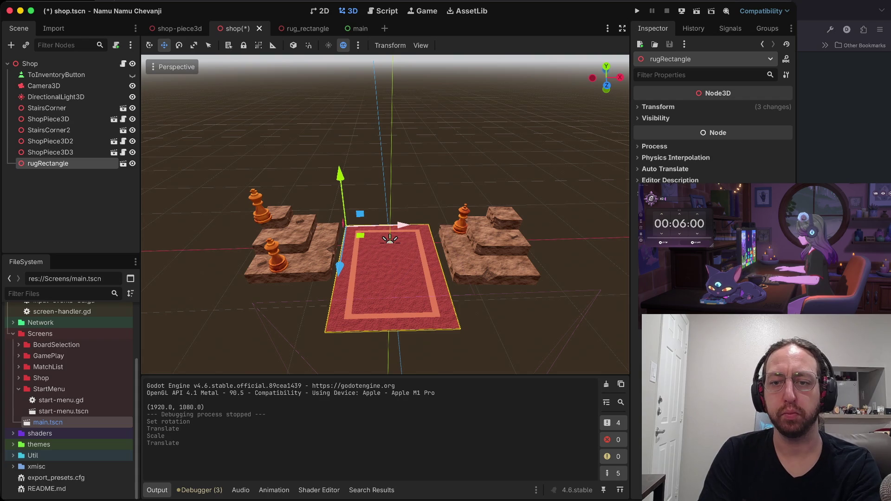
left_click_drag(340, 269, 341, 259)
key("e")
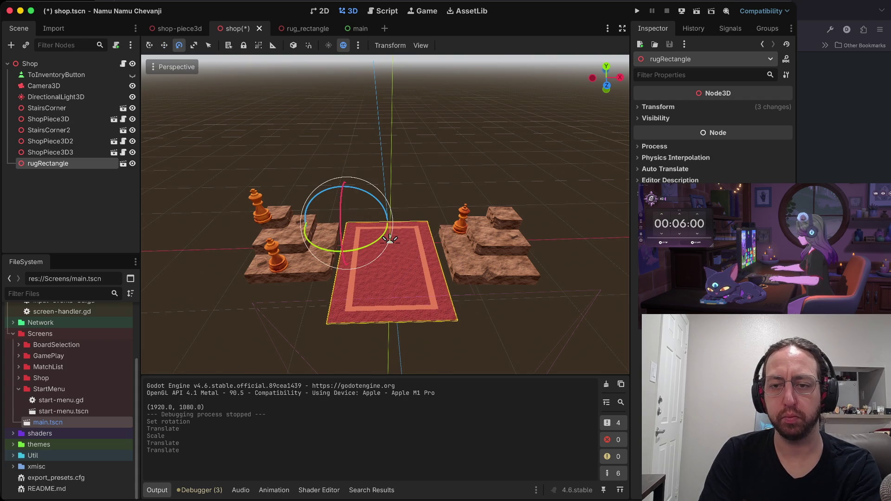
key("r")
left_click_drag(401, 221, 416, 222)
left_click(415, 216)
Nudge the rug slightly along its length, save the scene, and run the game
scroll(390, 233, "up", 3)
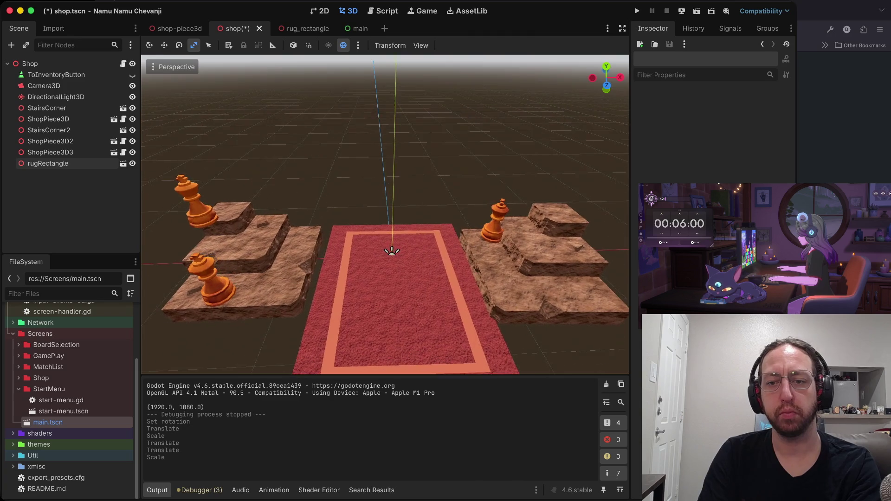
left_click(408, 279)
key("w")
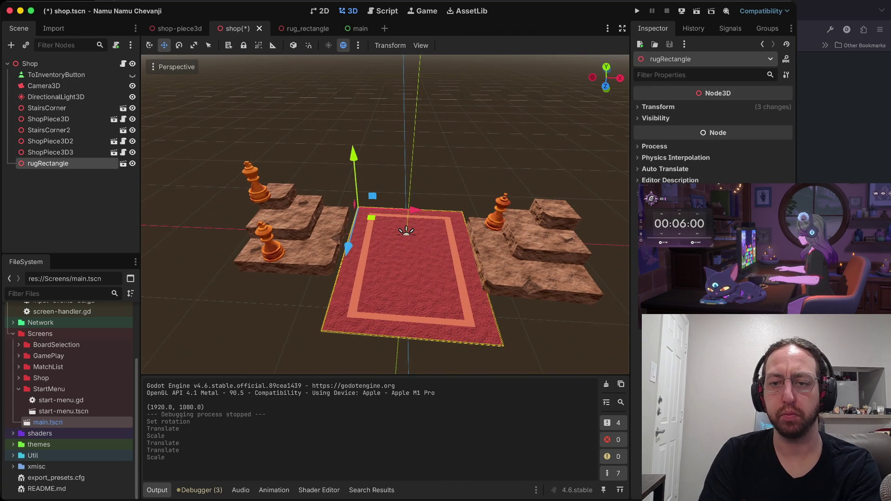
mouse_move(348, 248)
left_mouse_down()
mouse_move(348, 234)
mouse_move(345, 260)
mouse_move(351, 235)
left_mouse_up()
key("ctrl+s")
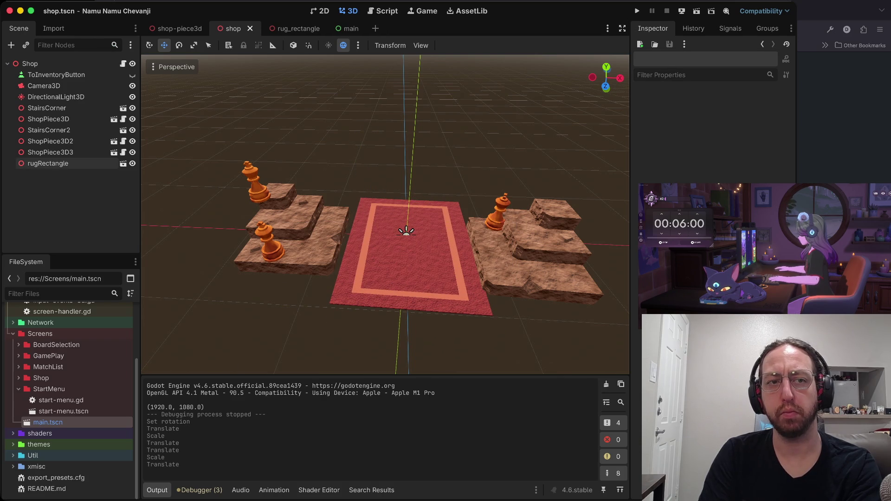
key("super+r")
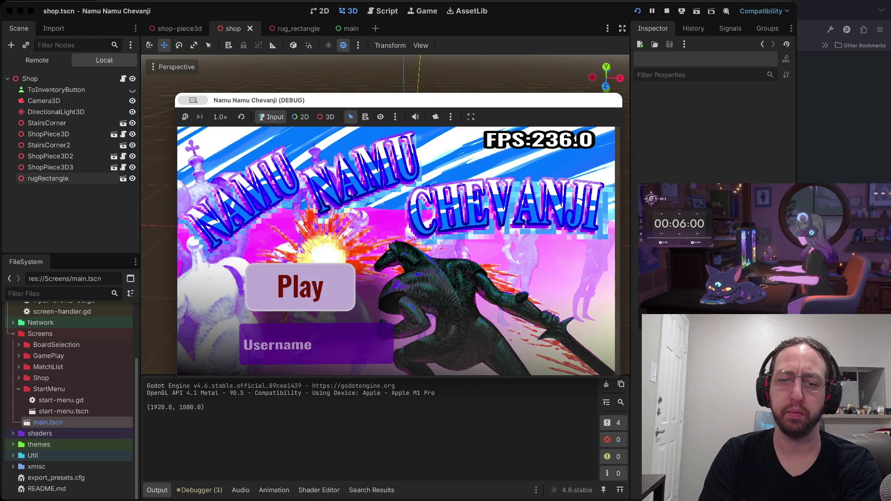
Enter a username in the running game, then stop it
type("a")
key("Return")
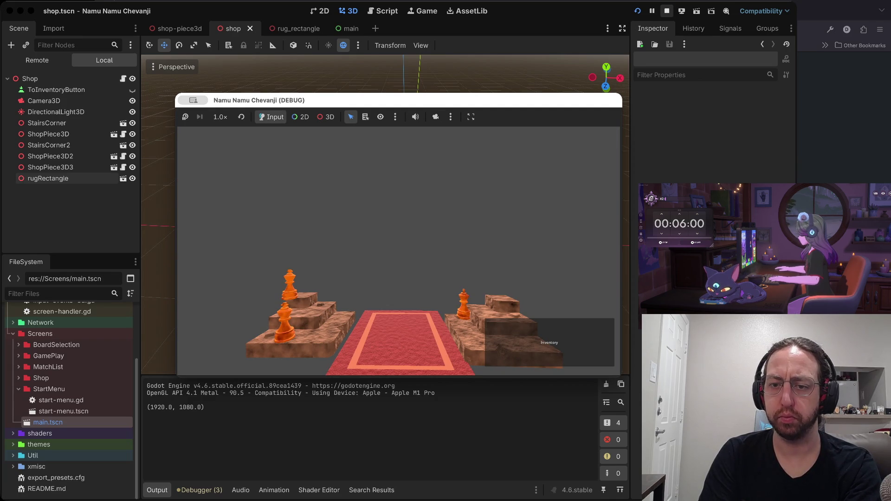
left_click(666, 12)
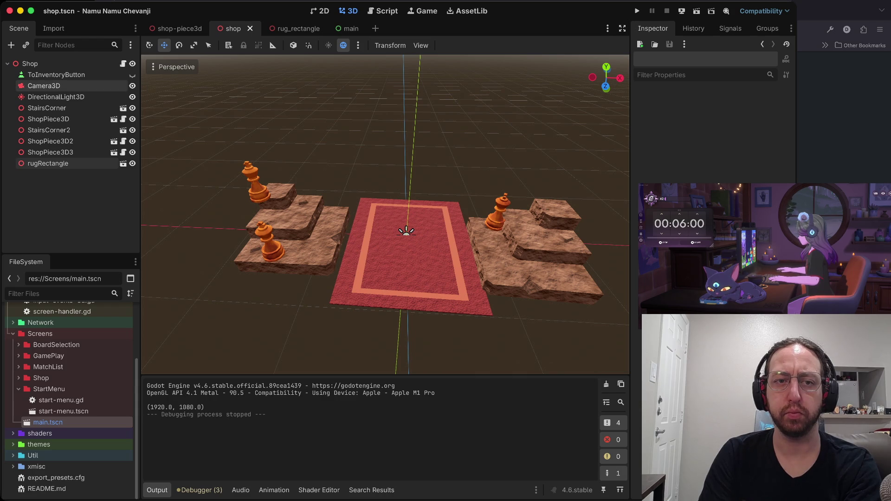
Tilt the focused shop camera to reframe the shop, save, and run again
left_click(44, 86)
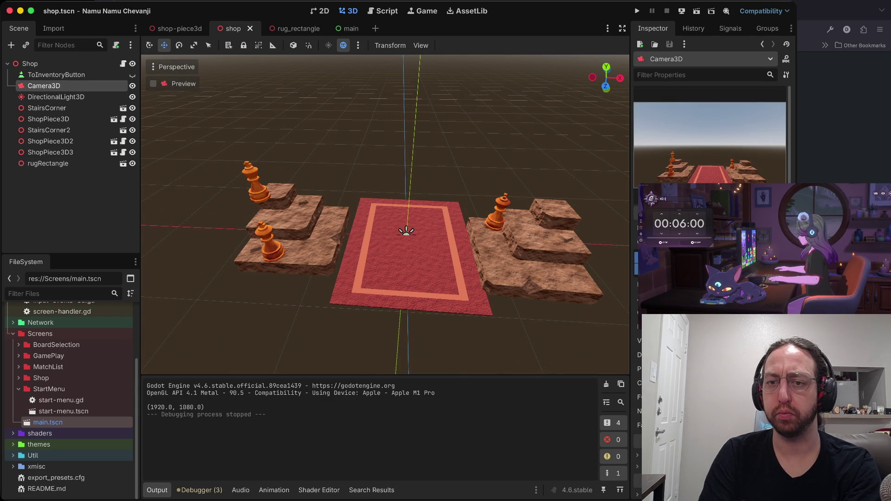
key("f")
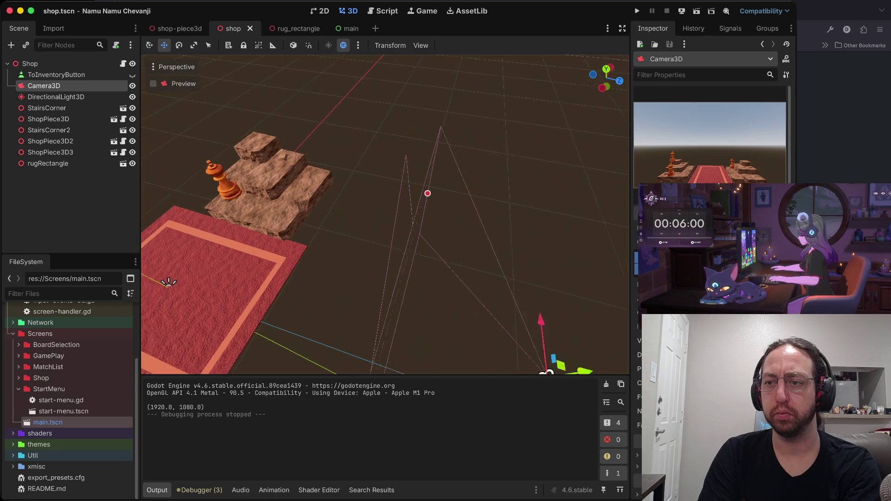
key("e")
mouse_move(442, 253)
left_mouse_down()
mouse_move(436, 259)
mouse_move(453, 204)
mouse_move(439, 245)
left_mouse_up()
key("w")
key("ctrl+s")
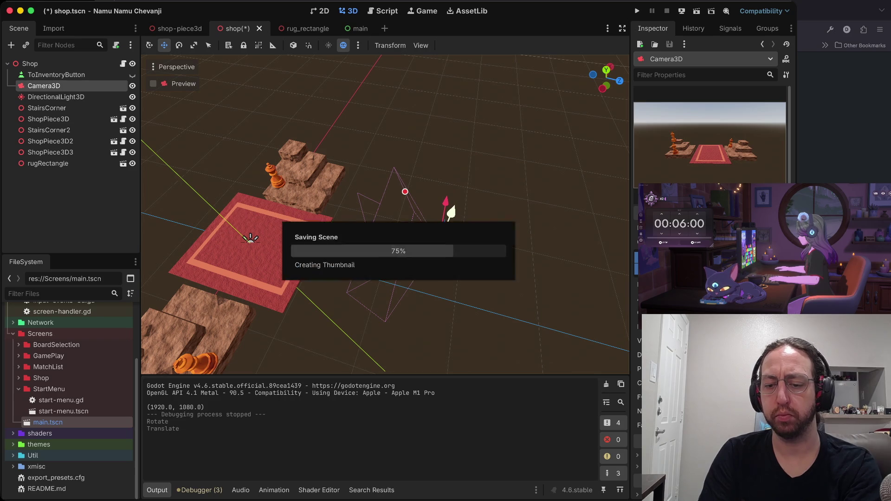
key("super+b")
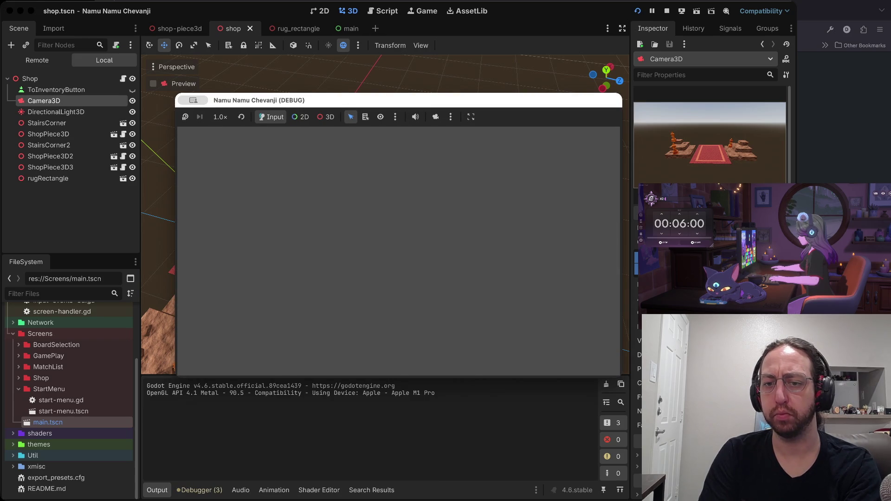
Play into the shop view from the title screen, then stop and relaunch the game
left_click(285, 279)
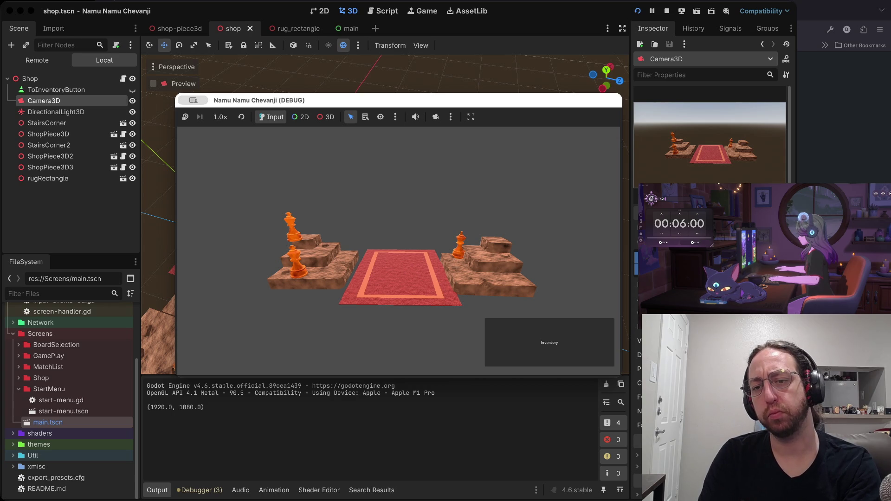
key("super+Tab")
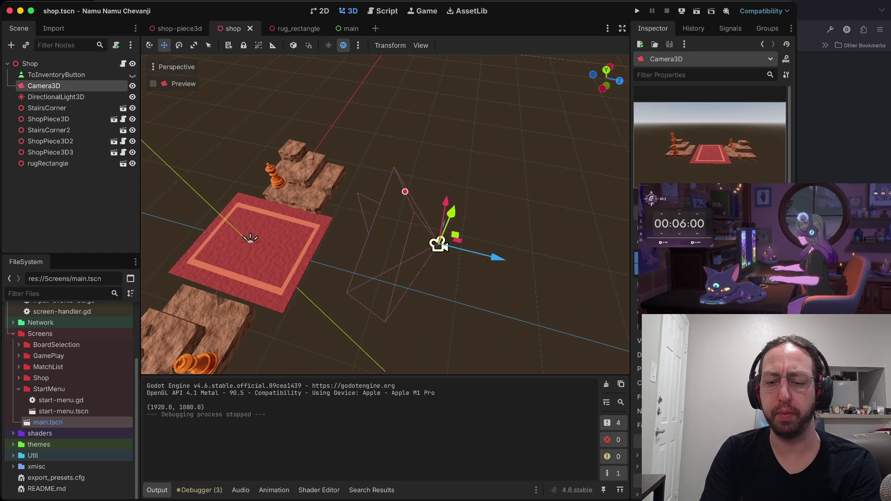
key("super+b")
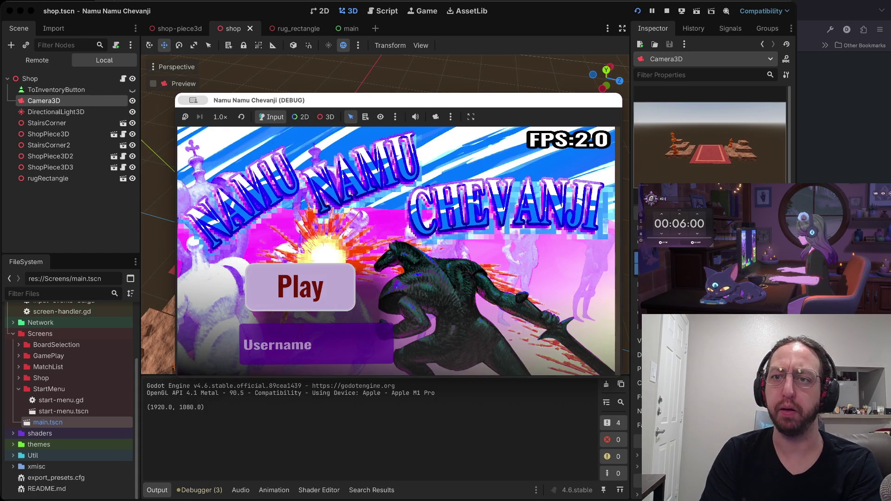
Stop the game and enlarge the code view to read through websocket-client.gd
key("super+period")
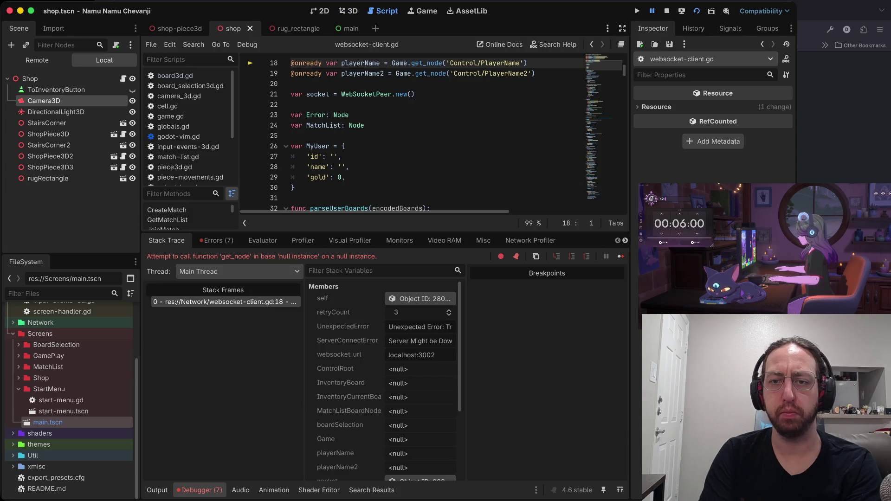
left_click_drag(386, 232, 385, 317)
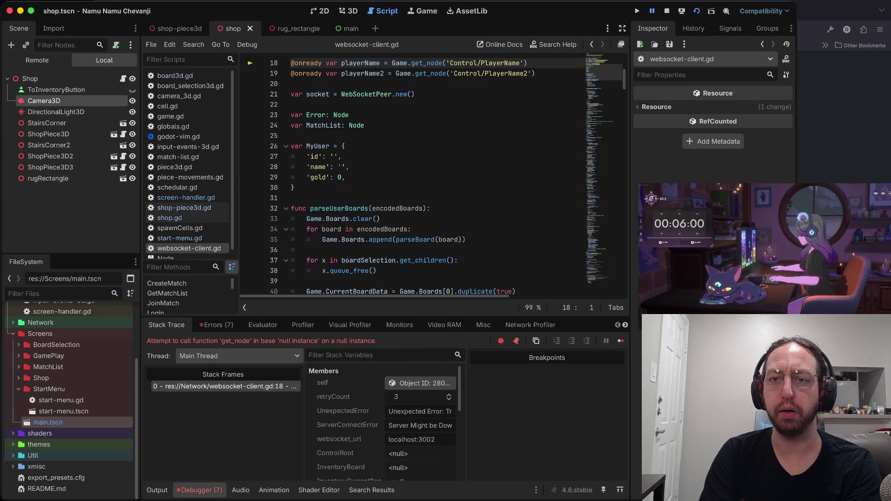
scroll(413, 177, "up", 4)
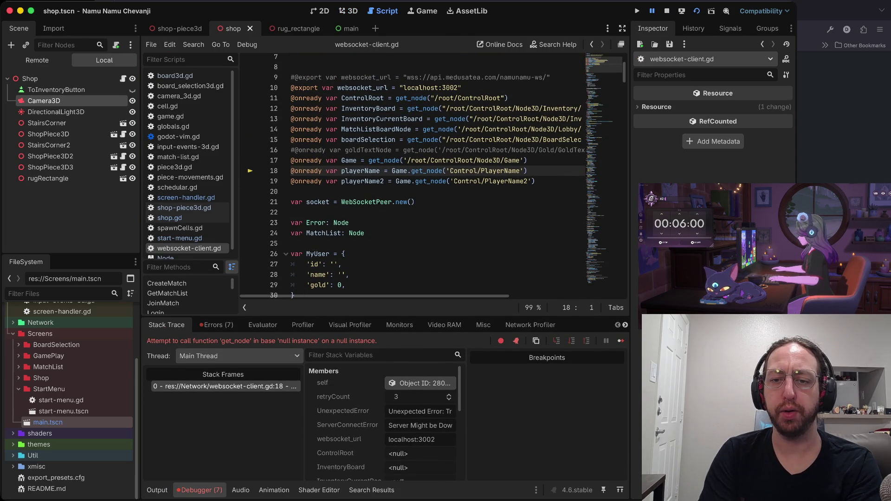
scroll(413, 177, "up", 2)
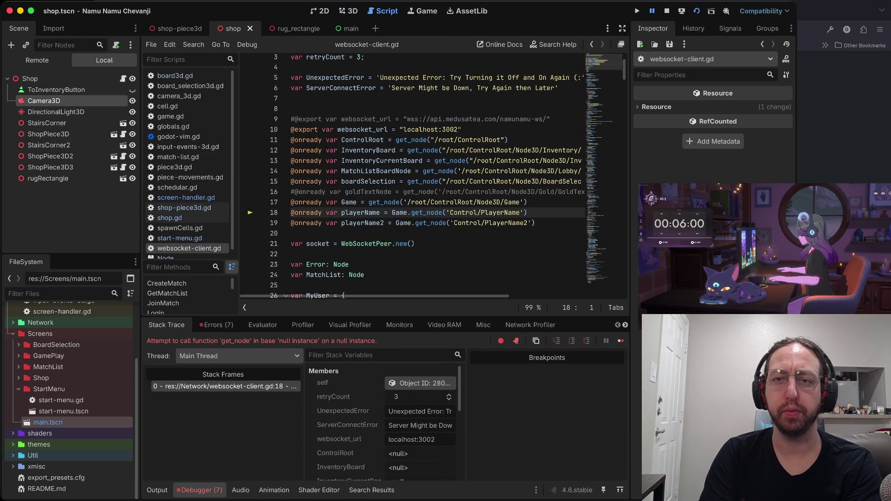
scroll(413, 176, "right", 1)
left_click_drag(414, 123, 414, 113)
scroll(413, 177, "up", 3)
scroll(413, 176, "left", 1)
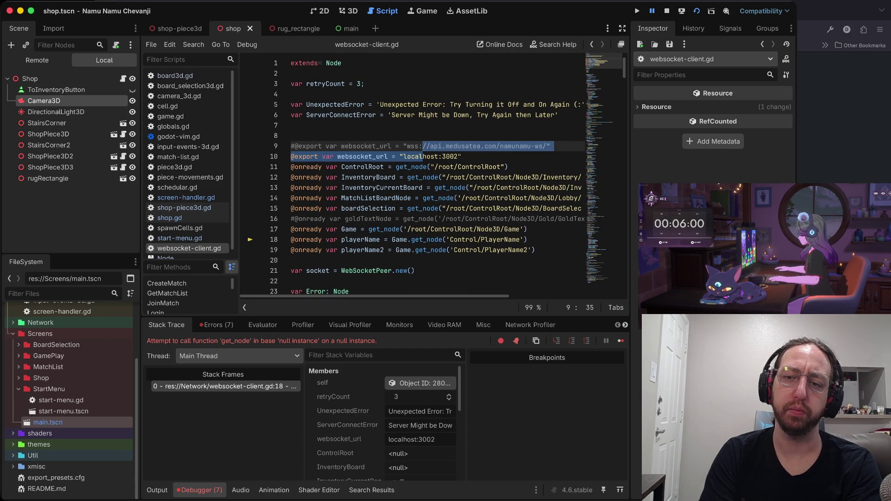
scroll(413, 176, "down", 5)
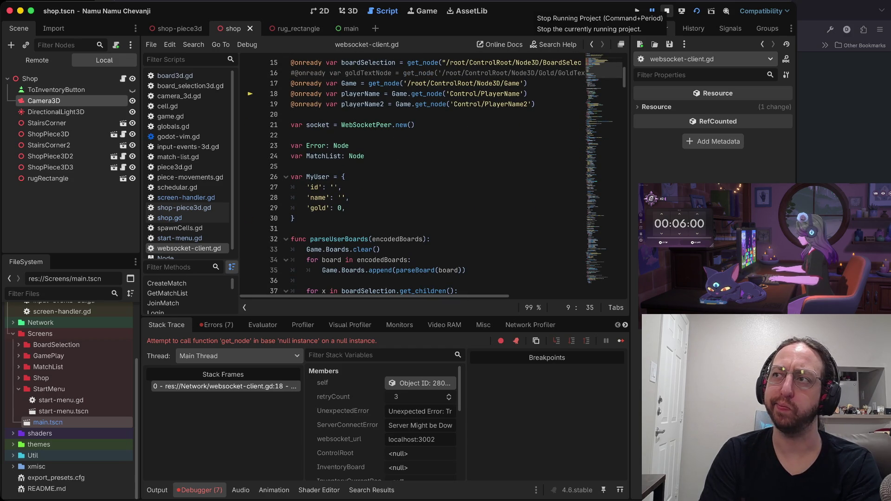
left_click(667, 10)
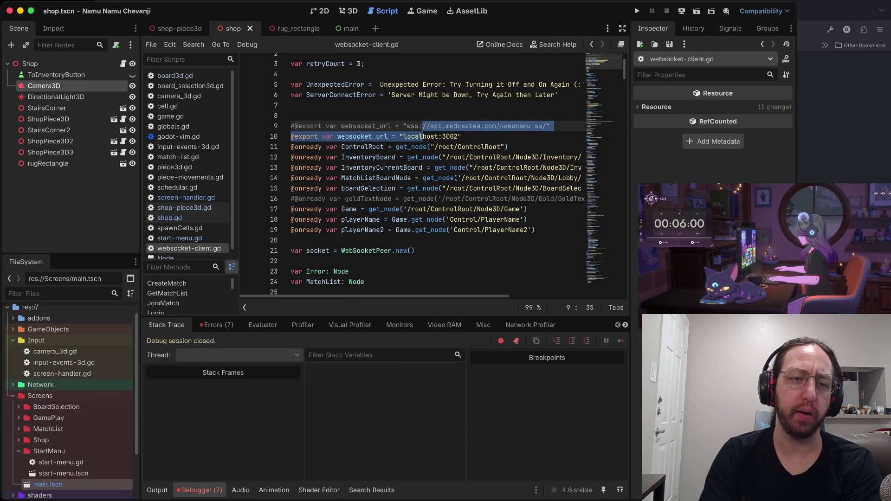
Select the start menu script in the FileSystem panel
scroll(70, 388, "down", 3)
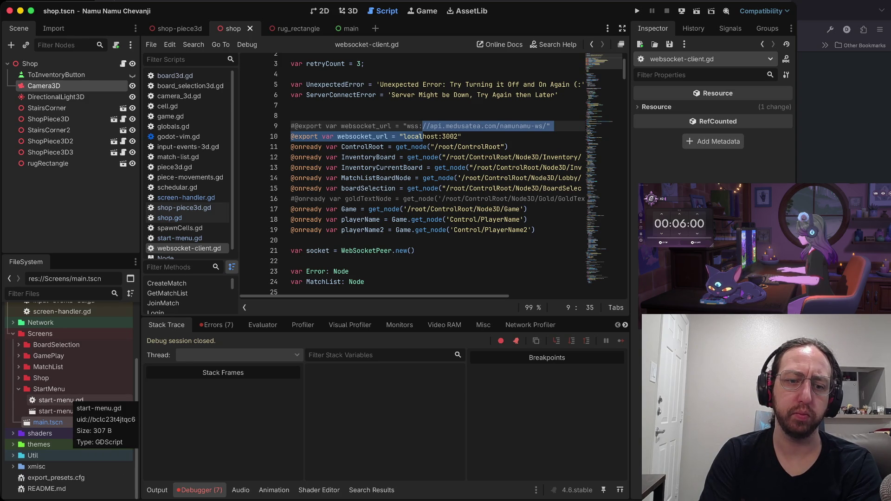
left_click(63, 411)
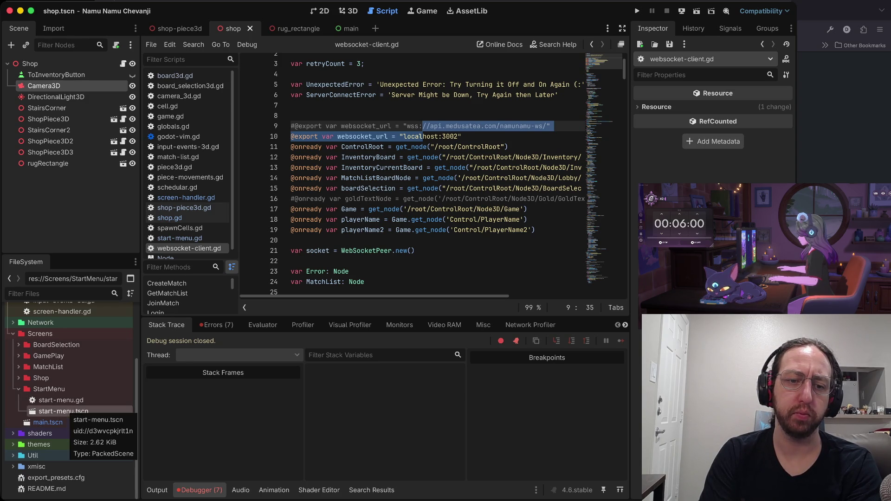
left_click(61, 400)
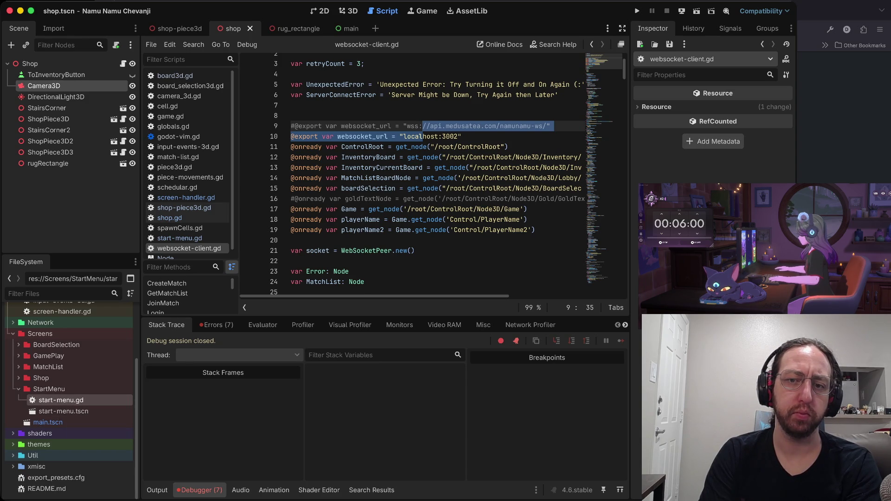
Run the game, play through the boards screen into the shop, stop, and save
key("F5")
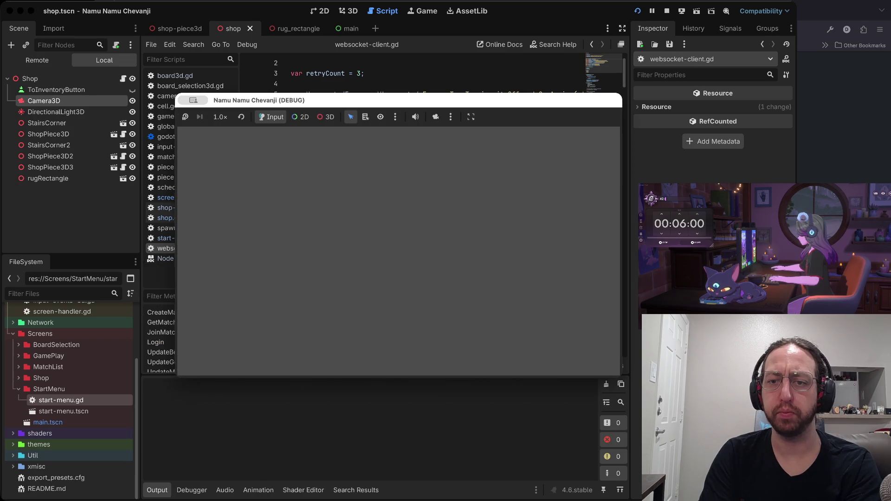
type("a")
left_click(301, 287)
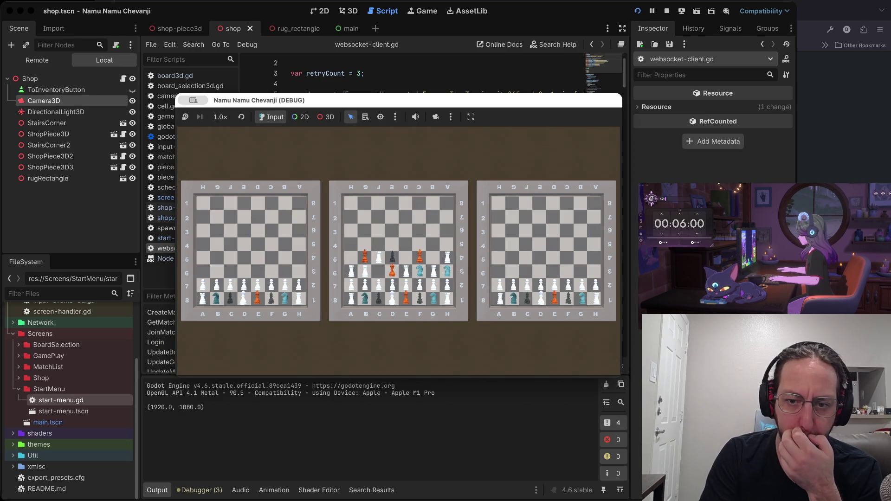
left_click(279, 346)
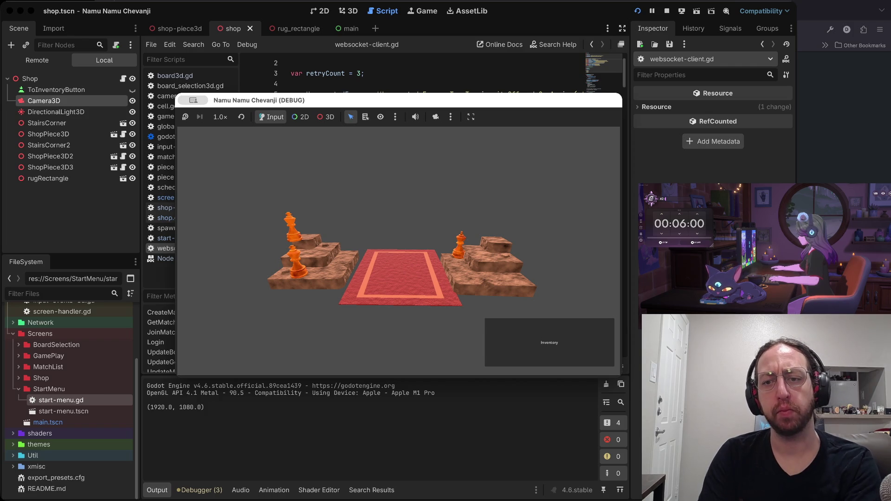
left_click(668, 10)
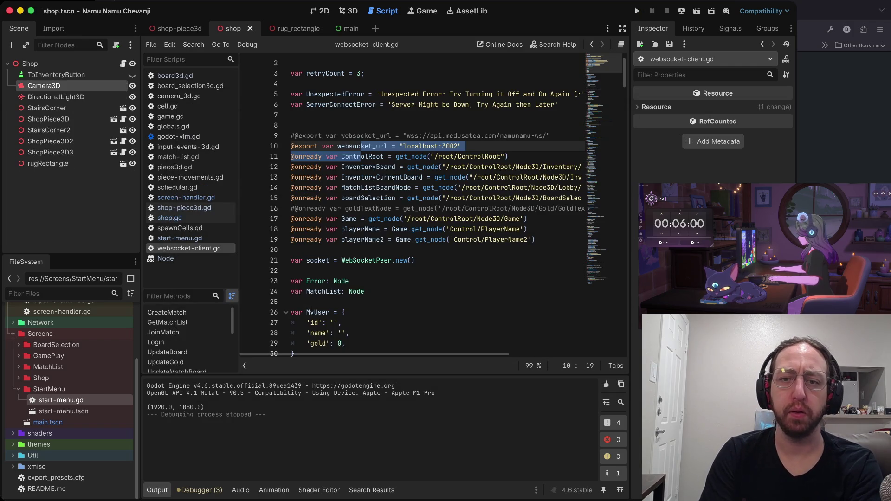
key("super+s")
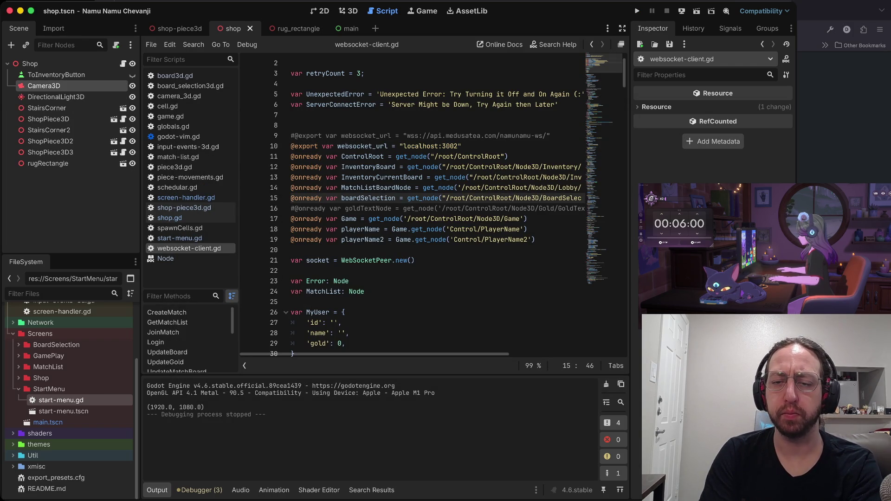
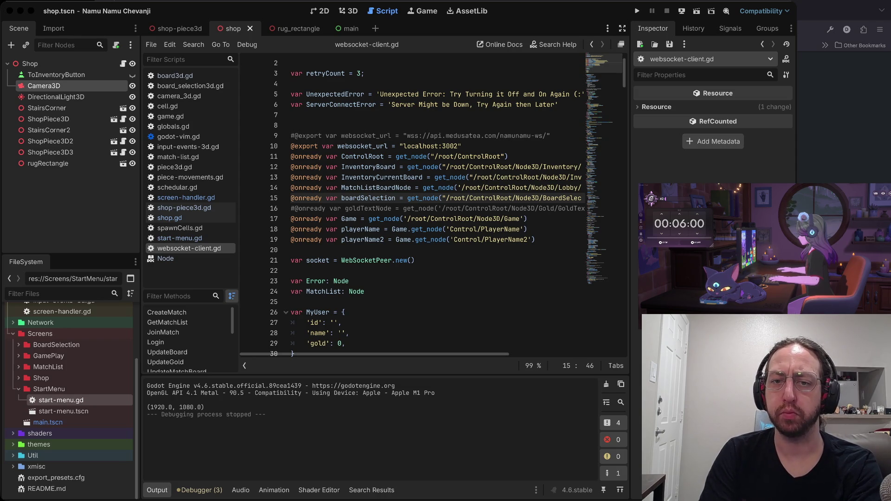
Place the script caret on the empty line 22
left_click(424, 229)
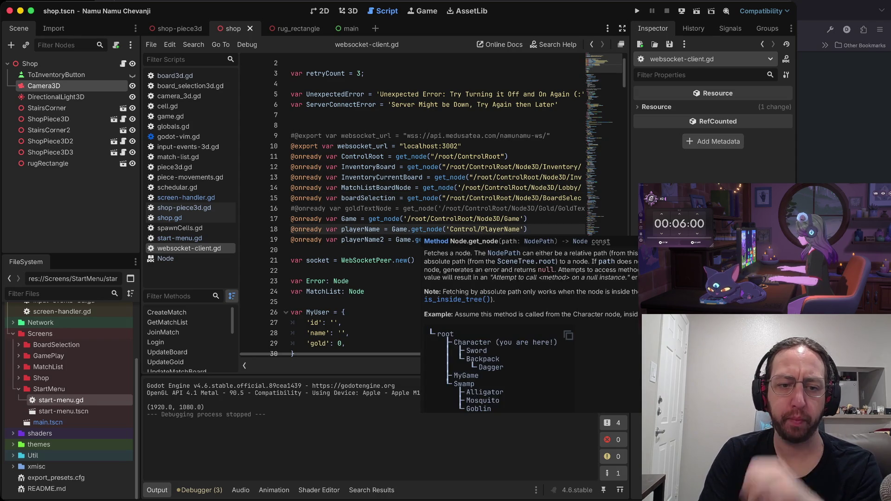
left_click(395, 157)
scroll(396, 156, "down", 5)
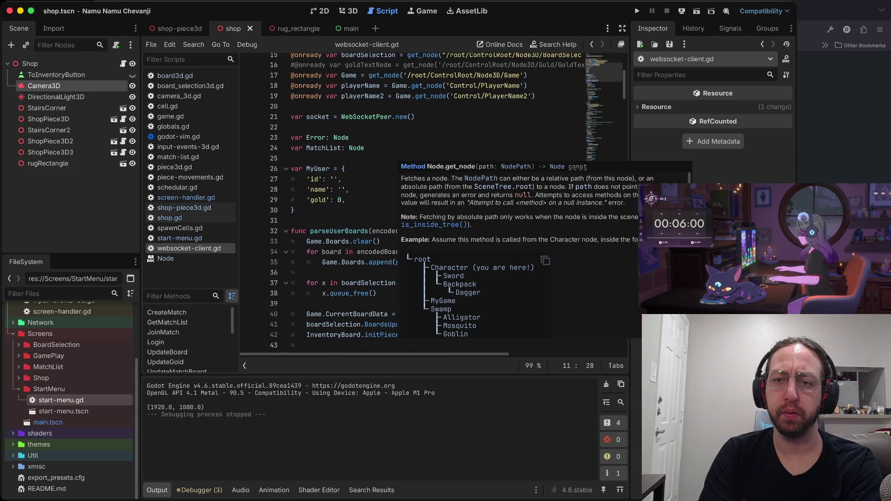
left_click(396, 135)
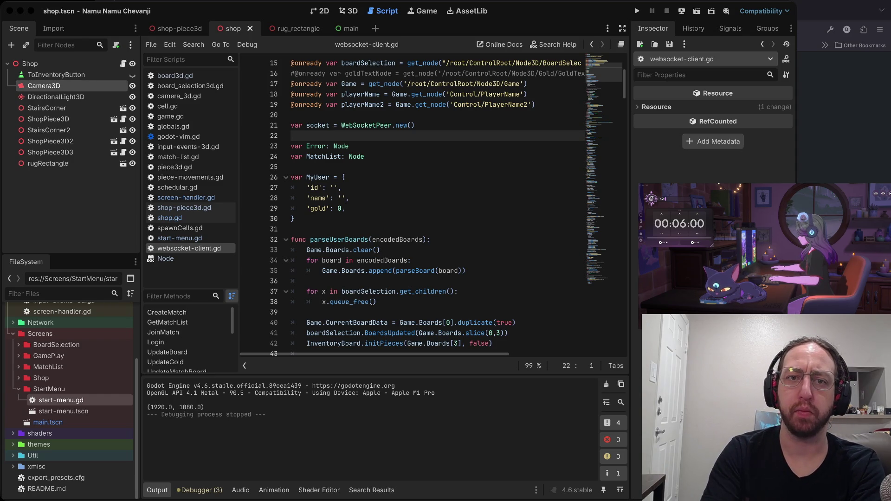
Search 'kenney assets' in a new Firefox tab and open the Kenney assets site
key("super+Tab")
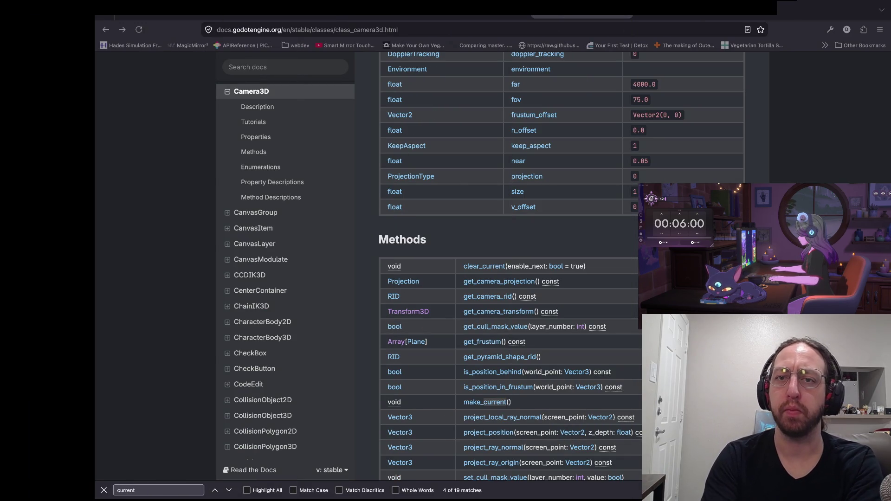
key("Return")
key("ctrl+t")
type("ken")
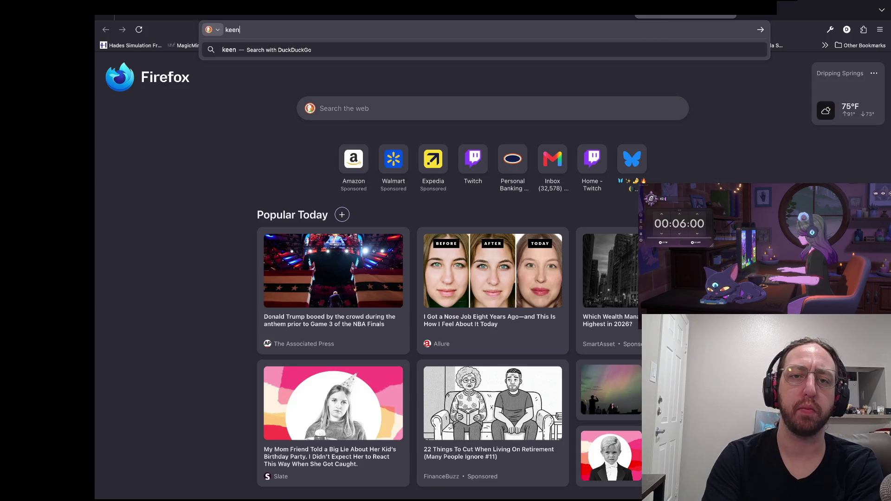
type("ney assets")
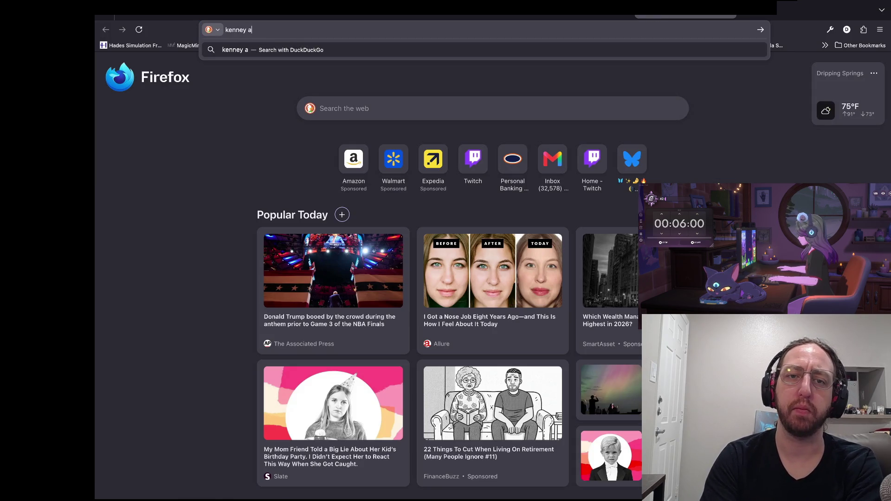
key("Return")
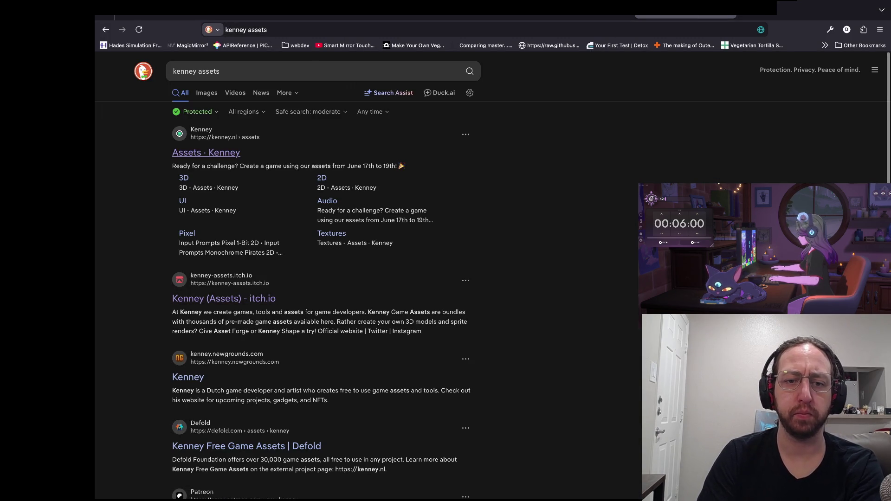
left_click(204, 153)
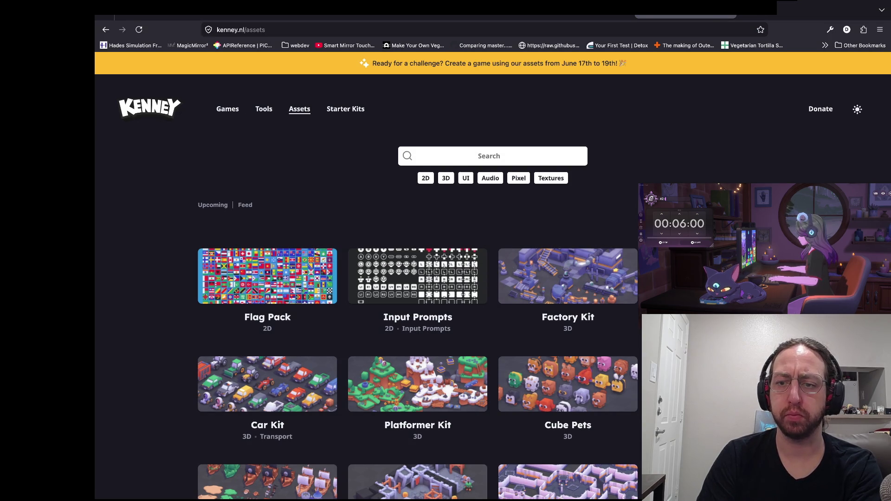
Browse the Kenney asset grid and go to page 2
scroll(493, 276, "down", 4)
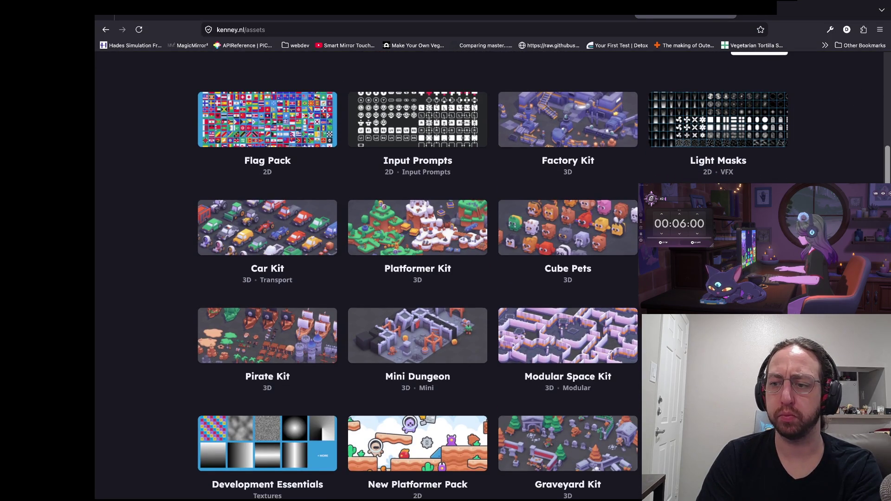
scroll(493, 275, "down", 2)
scroll(493, 275, "up", 1)
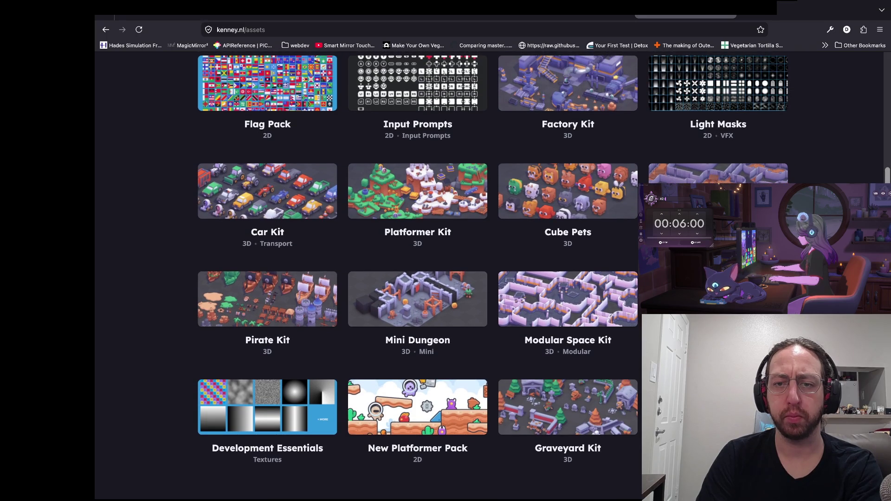
scroll(493, 276, "up", 1)
scroll(493, 276, "down", 3)
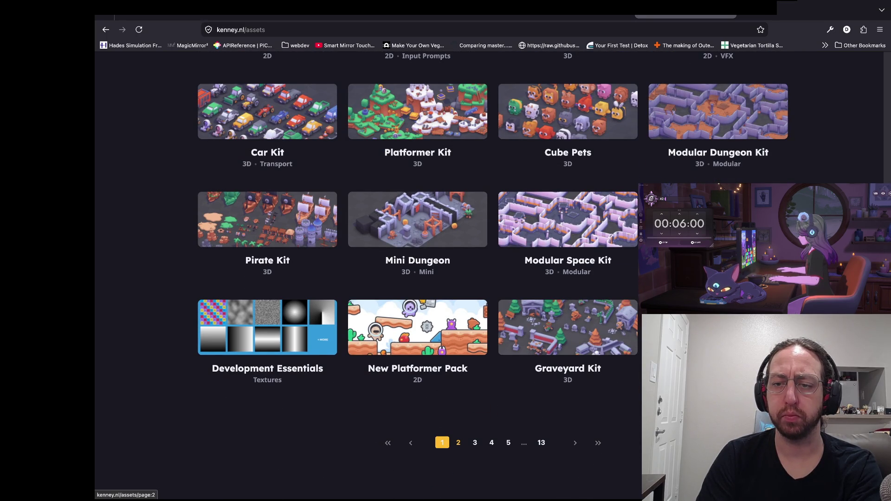
left_click(459, 443)
Filter the library to 3D assets and scroll through the 3D kits
left_click(446, 179)
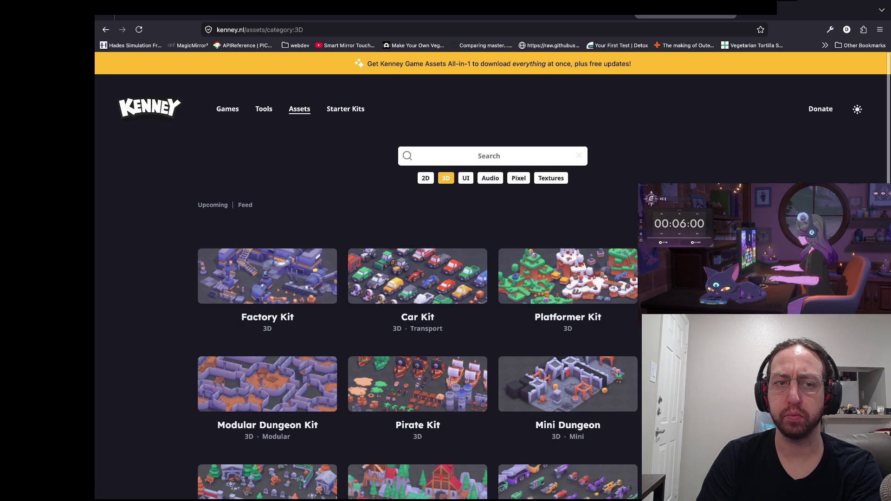
scroll(445, 178, "down", 2)
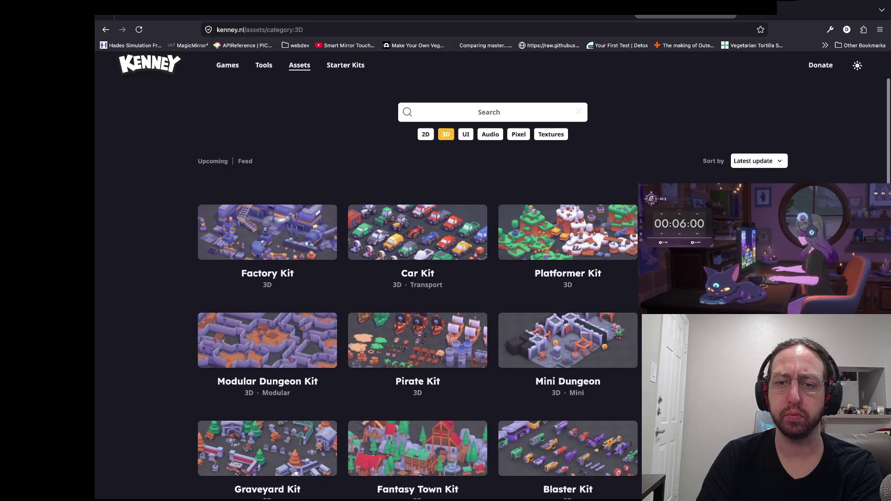
scroll(493, 276, "down", 1)
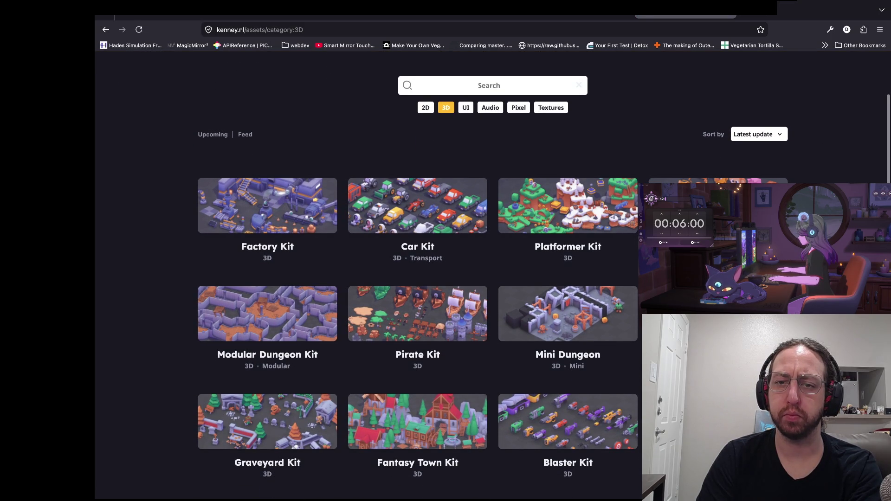
scroll(493, 276, "down", 2)
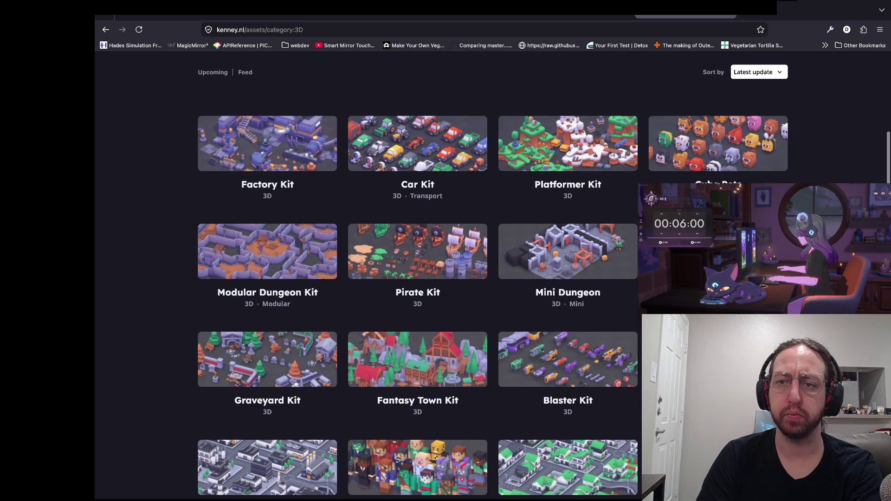
scroll(493, 276, "down", 3)
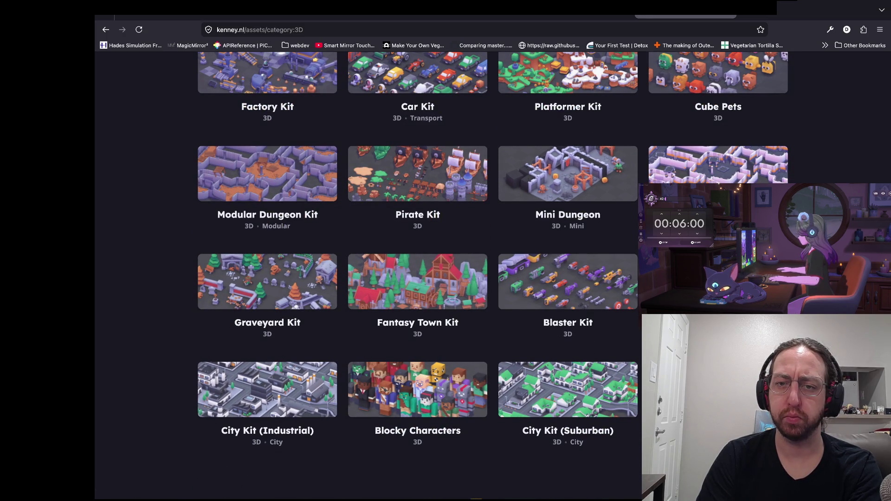
View the Mini Dungeon kit page and its enlarged preview image
left_click(511, 179)
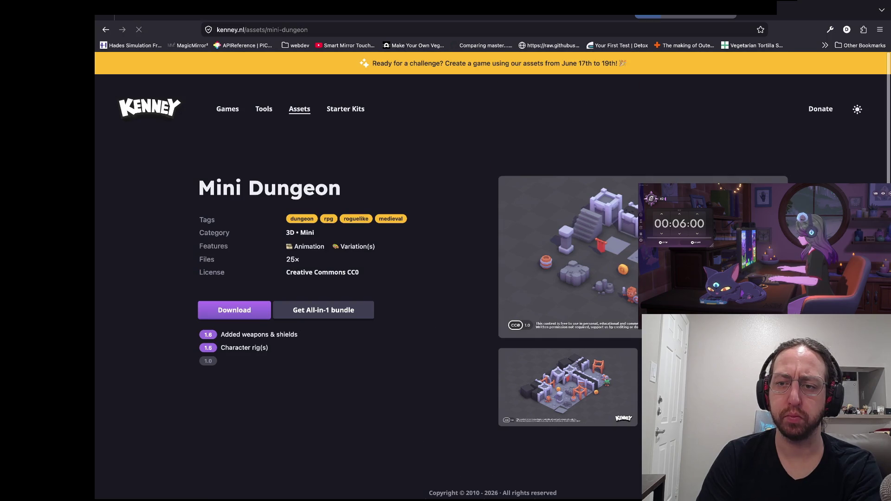
left_click(605, 244)
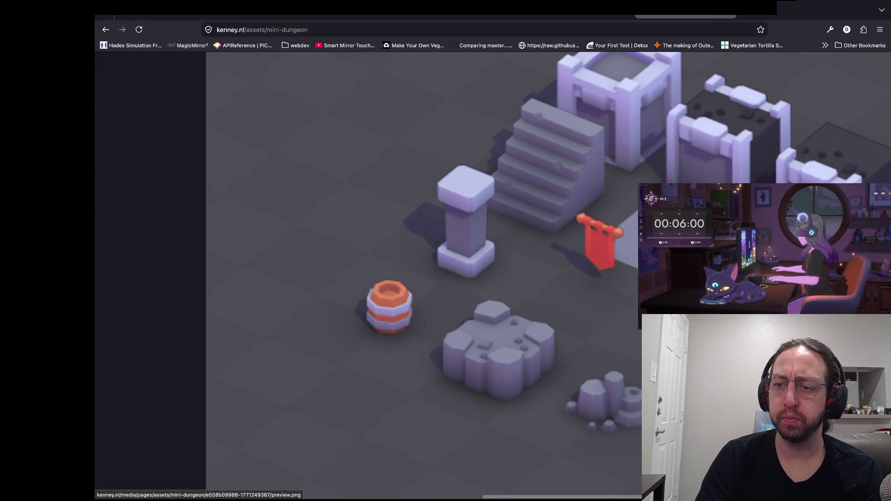
key("Escape")
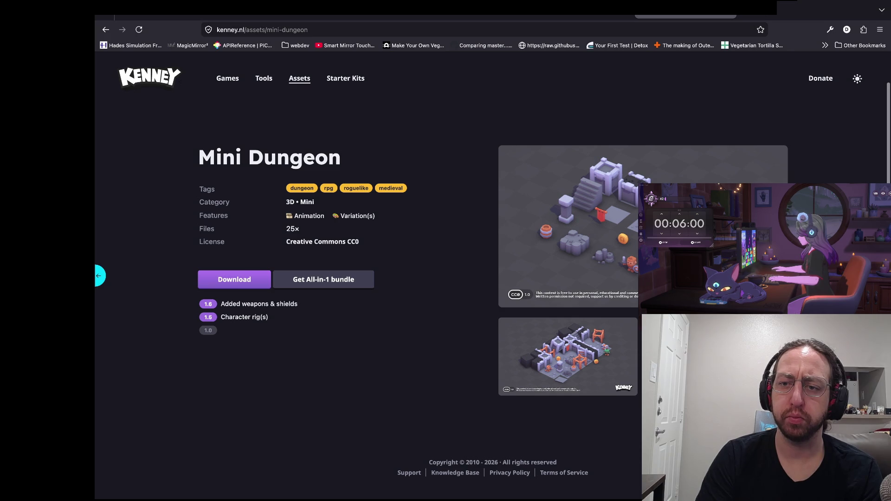
scroll(267, 279, "left", 5)
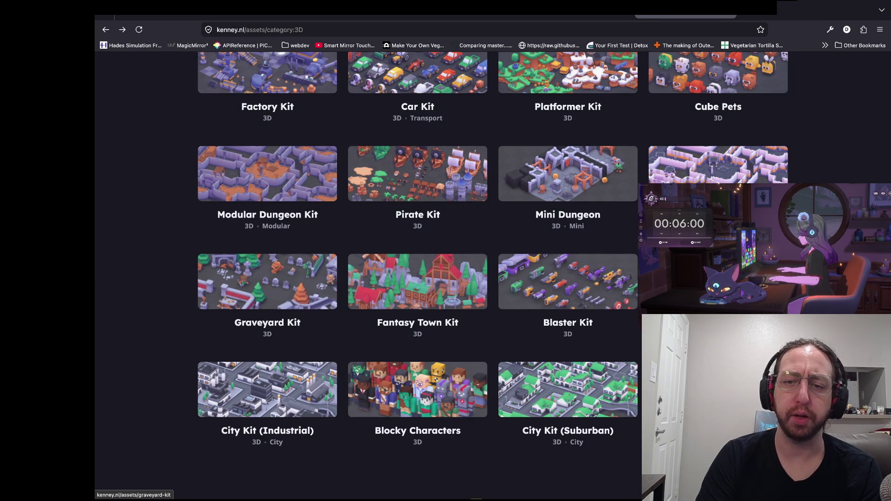
scroll(418, 279, "down", 3)
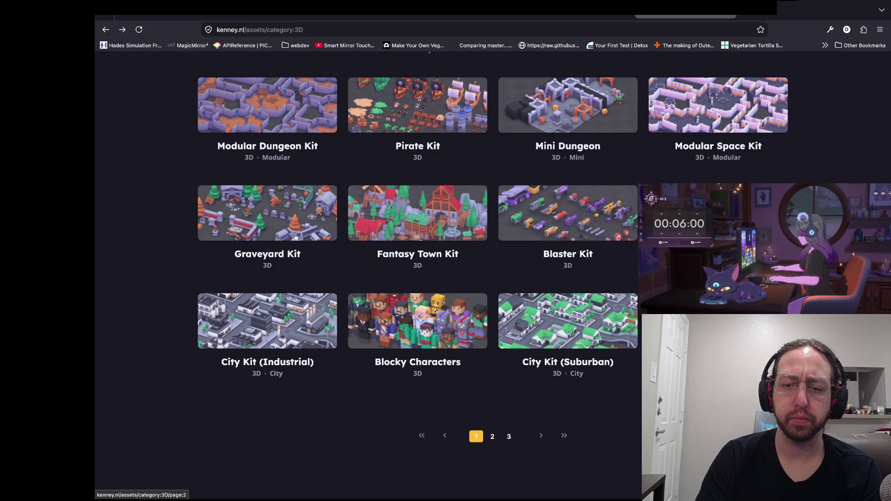
Check the Blocky Characters kit, then browse page 2 of the 3D assets
left_click(385, 325)
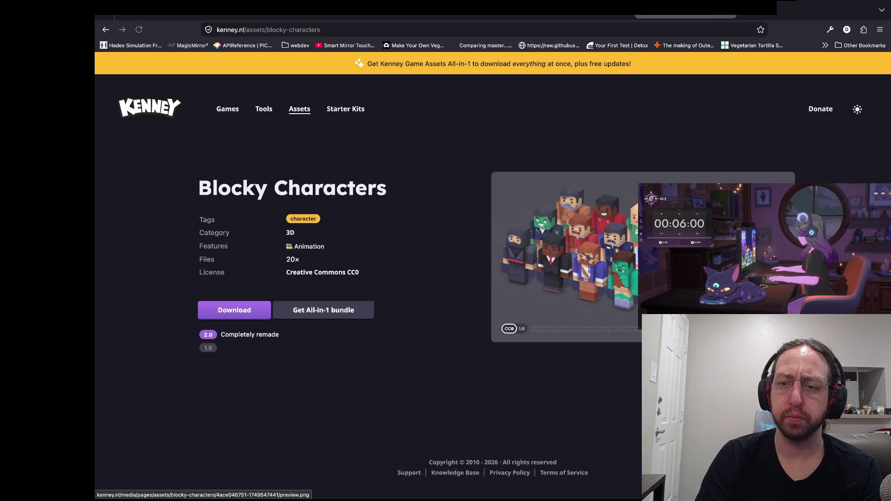
scroll(571, 320, "left", 5)
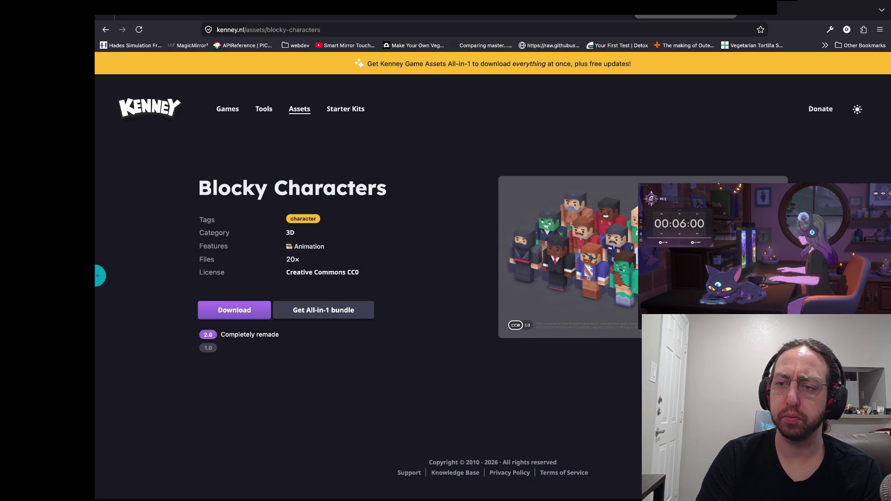
left_click(493, 436)
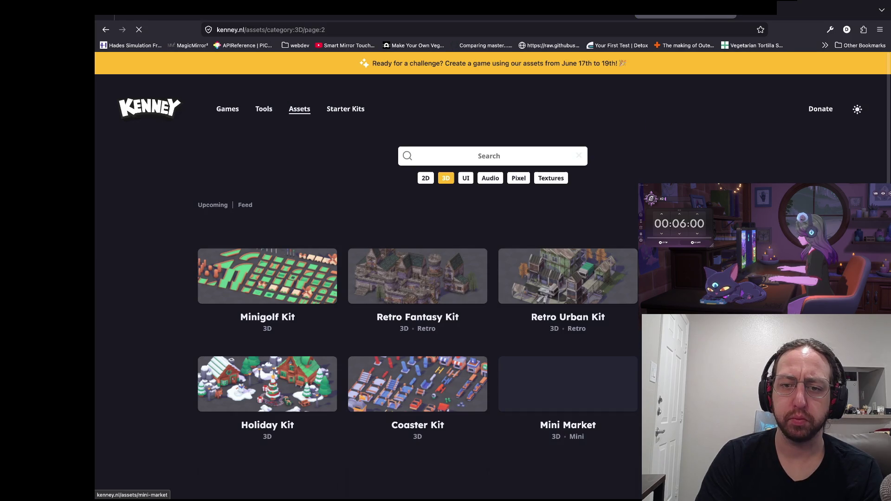
scroll(567, 385, "down", 2)
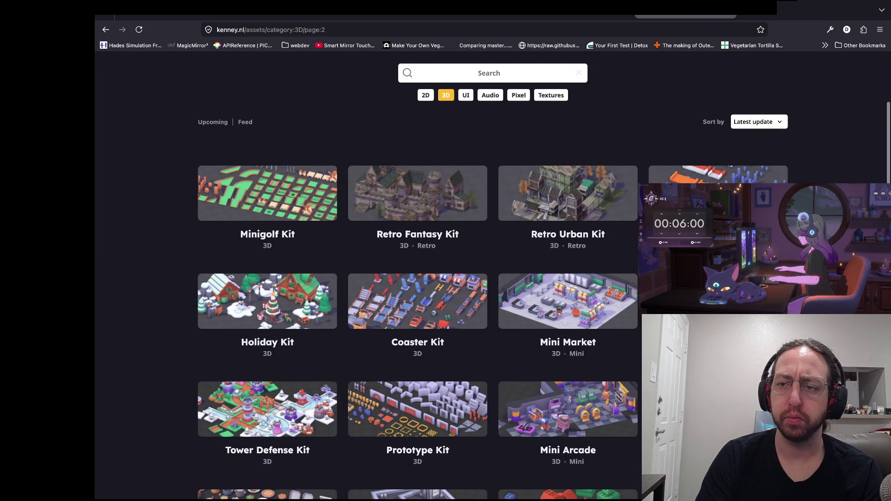
scroll(418, 279, "down", 2)
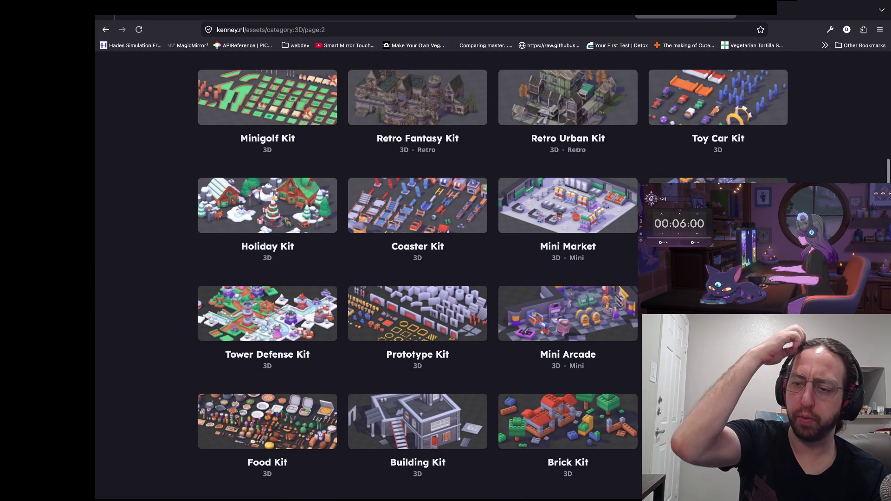
scroll(568, 372, "down", 2)
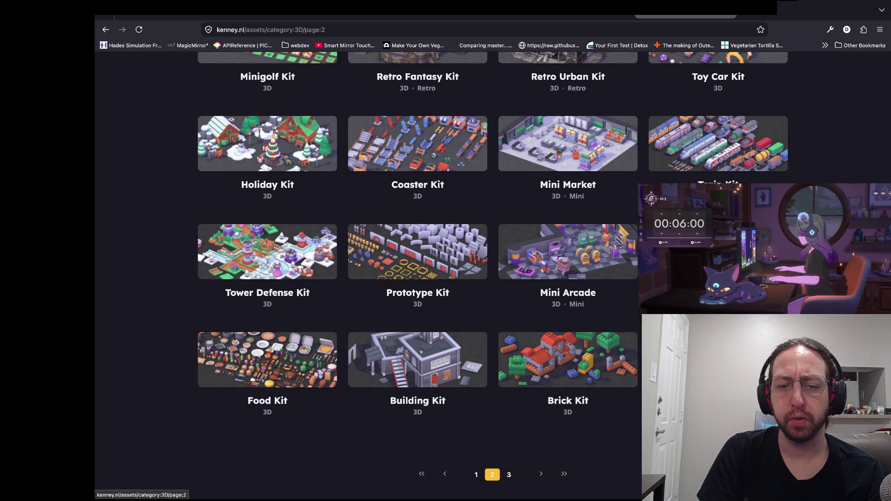
Look at the Food Kit, then open the Mini Arena kit page from page 3
left_click(267, 359)
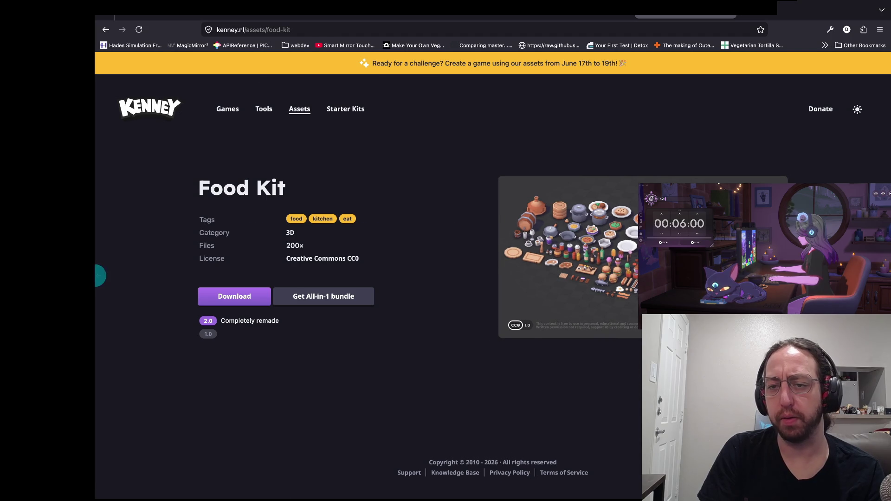
scroll(509, 475, "left", 5)
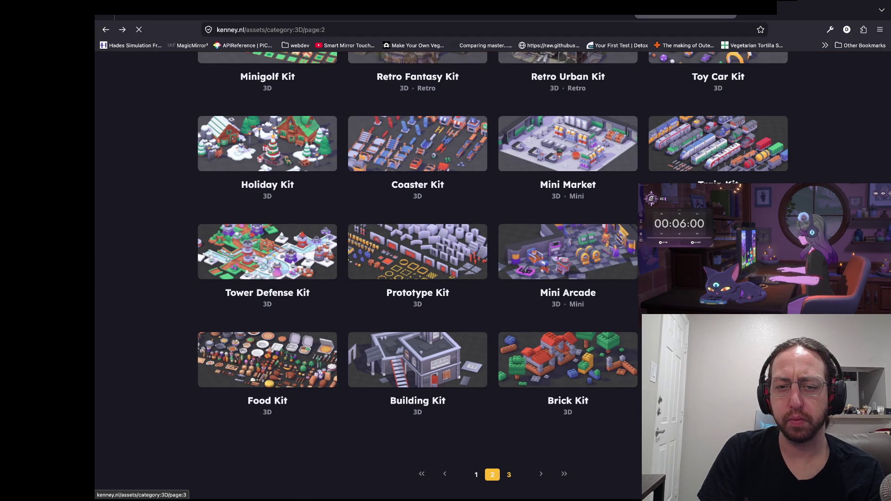
left_click(509, 474)
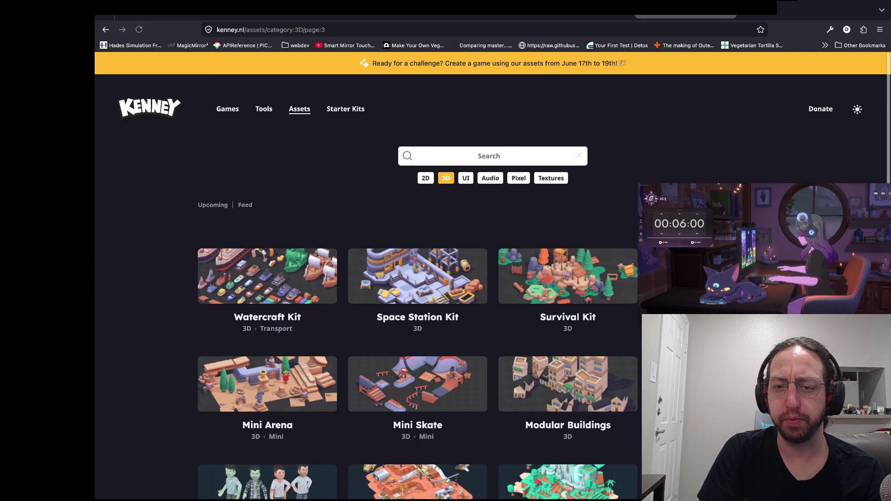
scroll(509, 475, "down", 1)
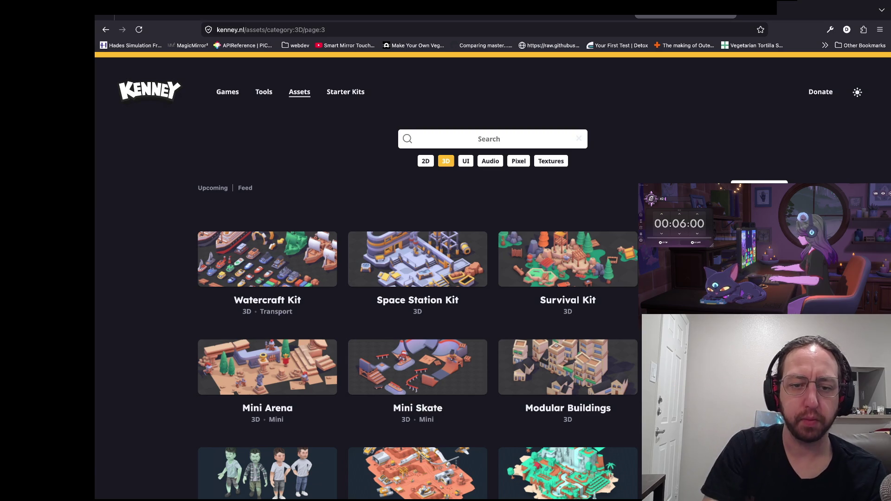
scroll(260, 367, "up", 3)
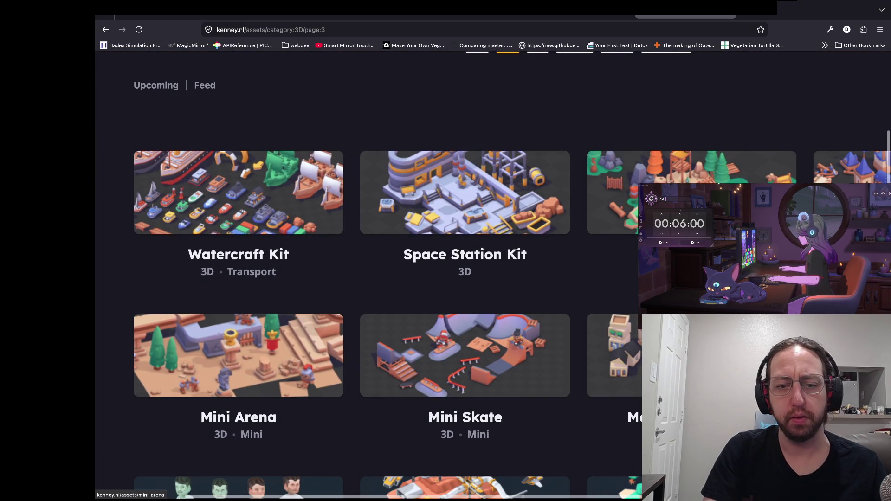
left_click(239, 355)
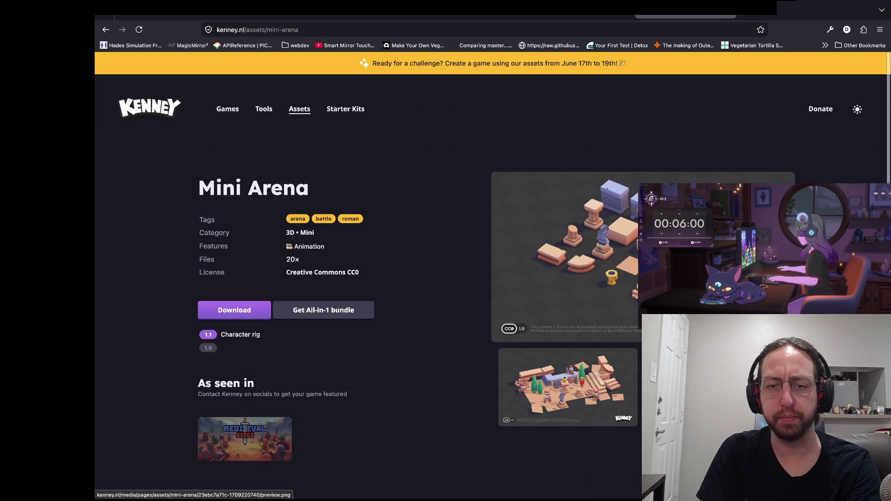
key("super+Tab")
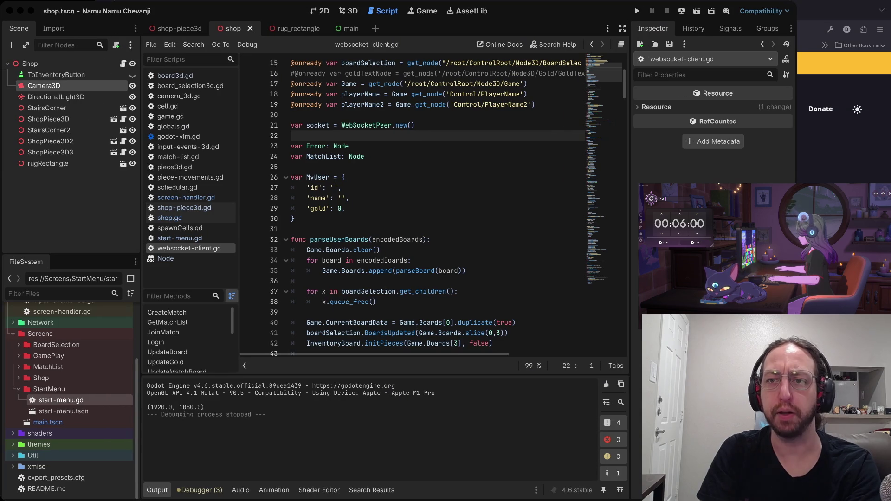
Reposition the ShopPiece3D3 chess piece in the 3D view and save the shop scene
key("super+Tab")
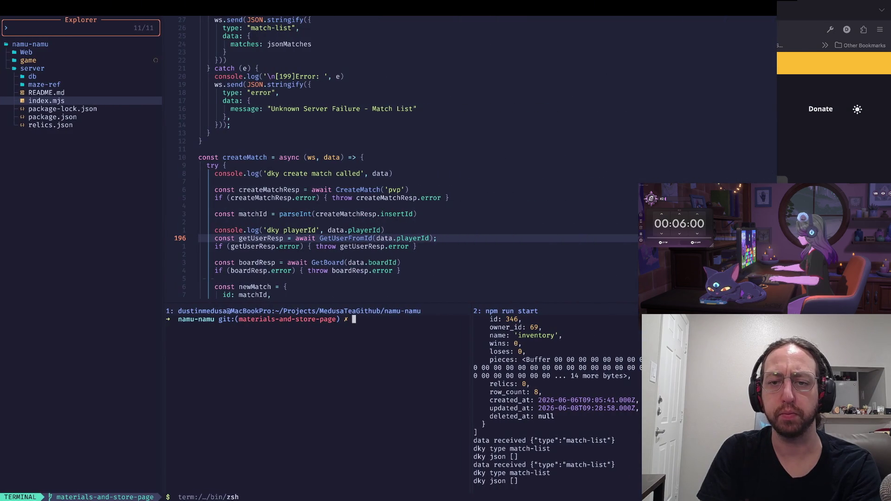
key("super+Tab")
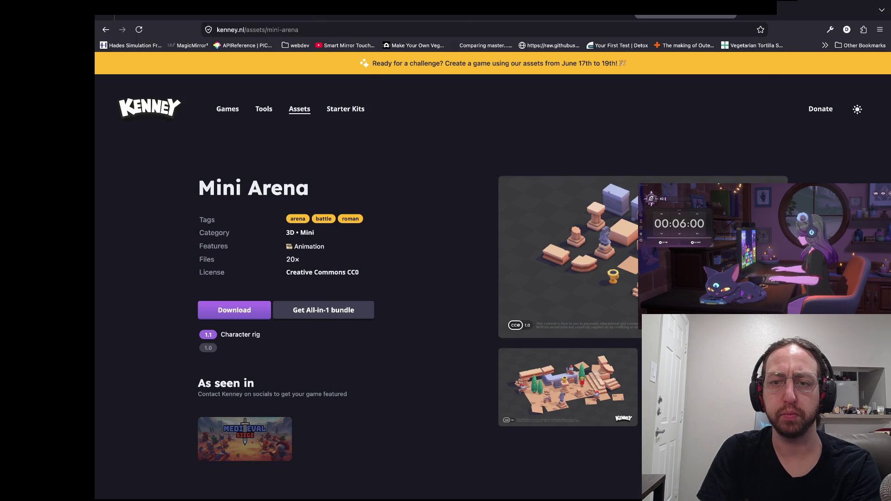
key("super+Tab")
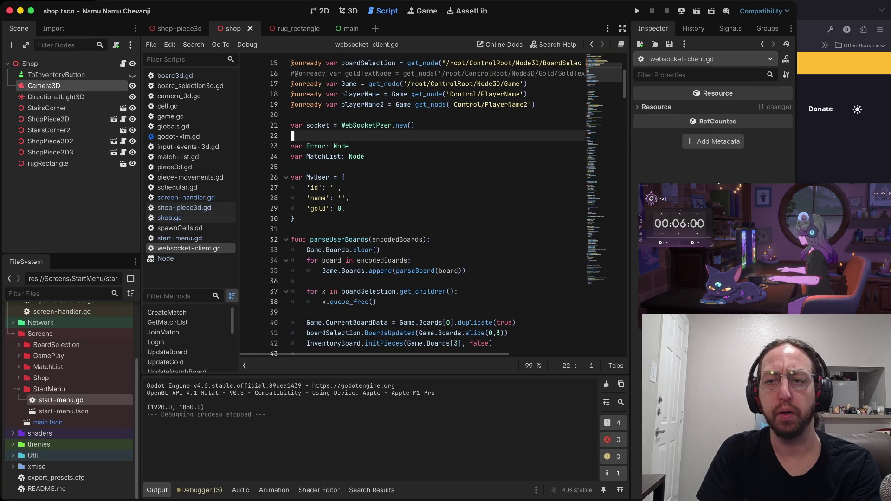
scroll(432, 205, "up", 3)
scroll(431, 204, "down", 6)
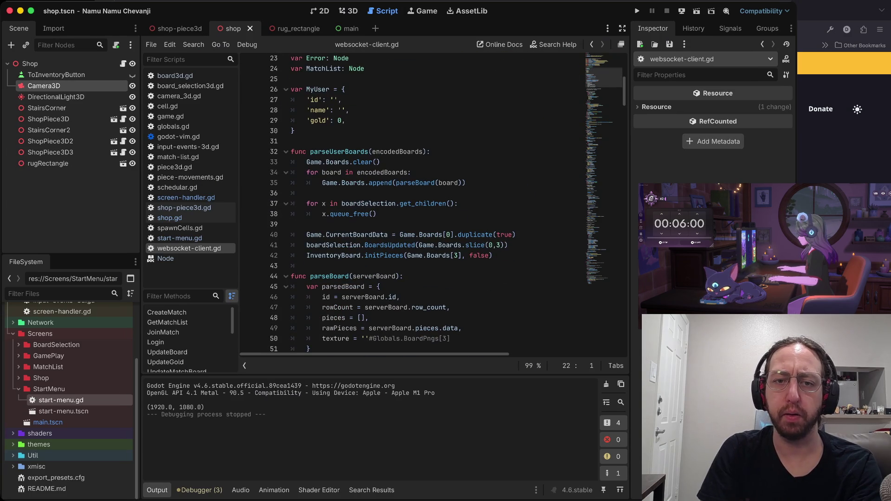
left_click(349, 11)
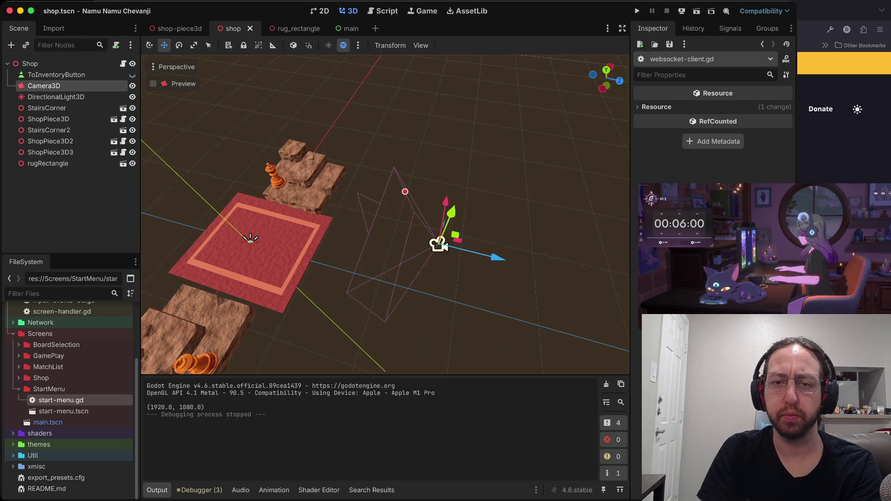
scroll(385, 214, "left", 5)
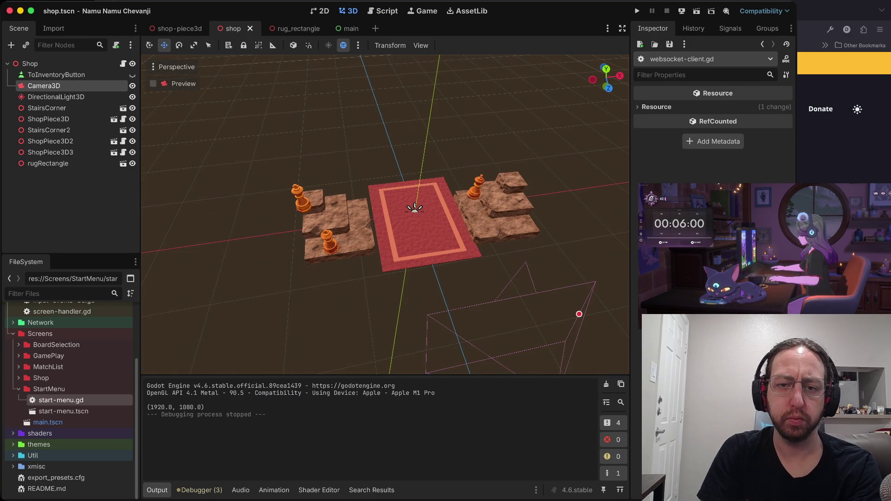
left_click(298, 197)
left_click_drag(297, 227, 298, 220)
left_click_drag(281, 149, 281, 141)
left_click(232, 302)
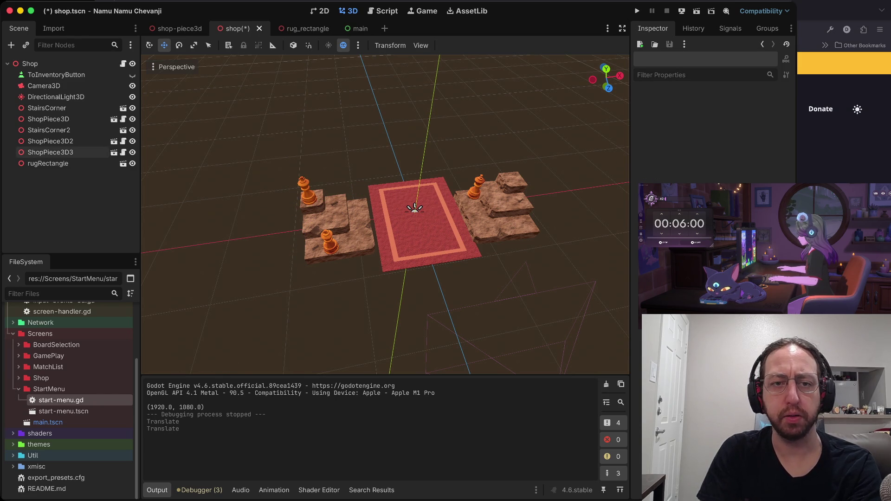
key("super+s")
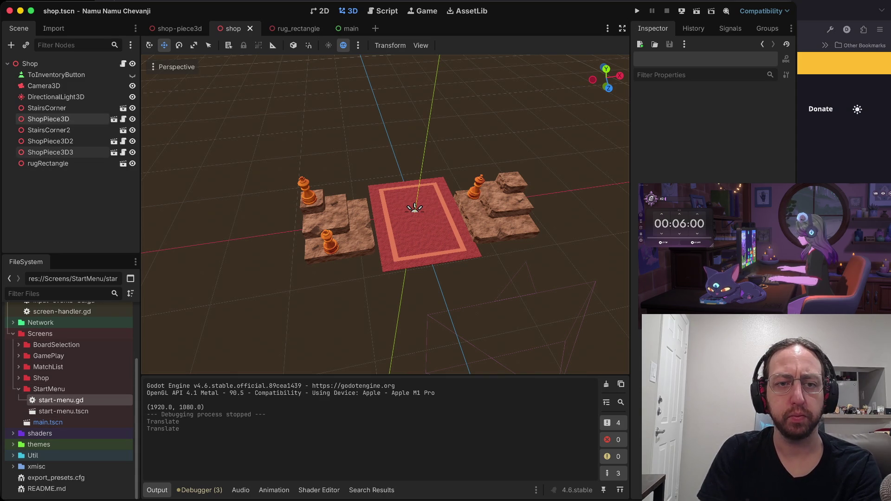
Instance banner.glb from the xmisc folder into the shop scene as banner2 and open it
left_click(50, 141)
left_click(50, 152)
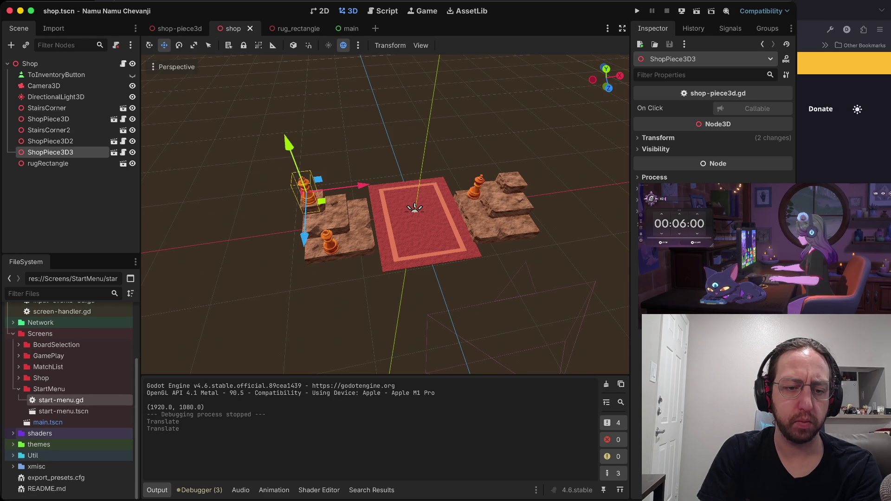
left_click(13, 467)
scroll(60, 448, "down", 4)
scroll(60, 418, "down", 5)
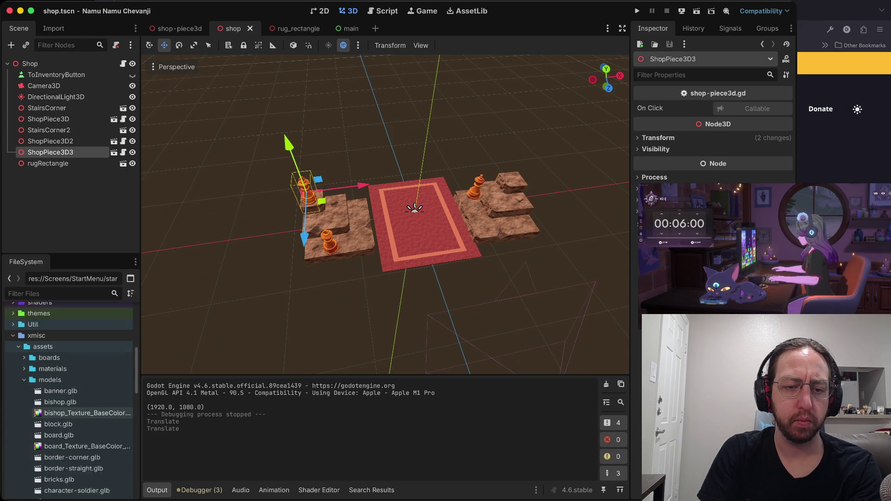
scroll(69, 361, "down", 2)
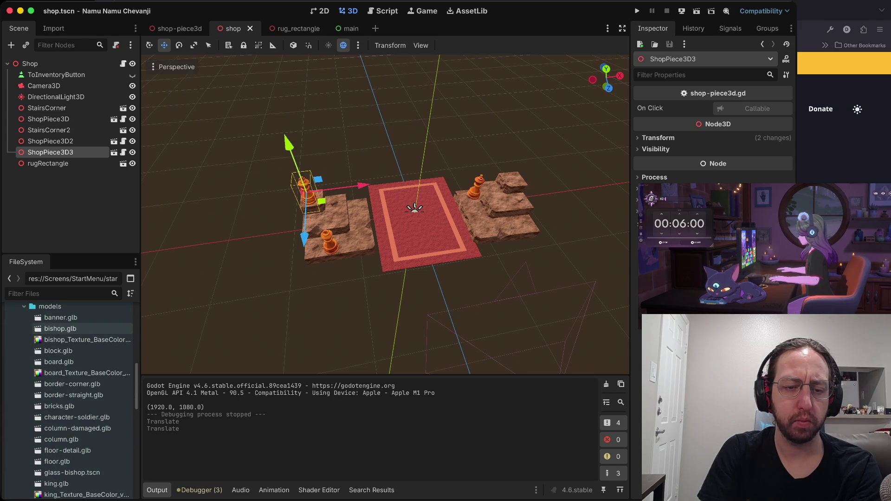
scroll(70, 372, "down", 8)
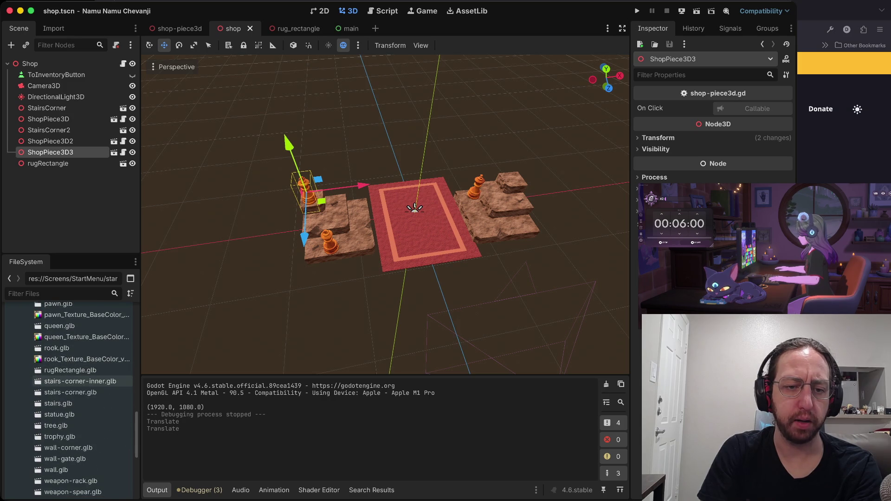
scroll(69, 399, "up", 5)
scroll(70, 399, "up", 6)
left_click(60, 322)
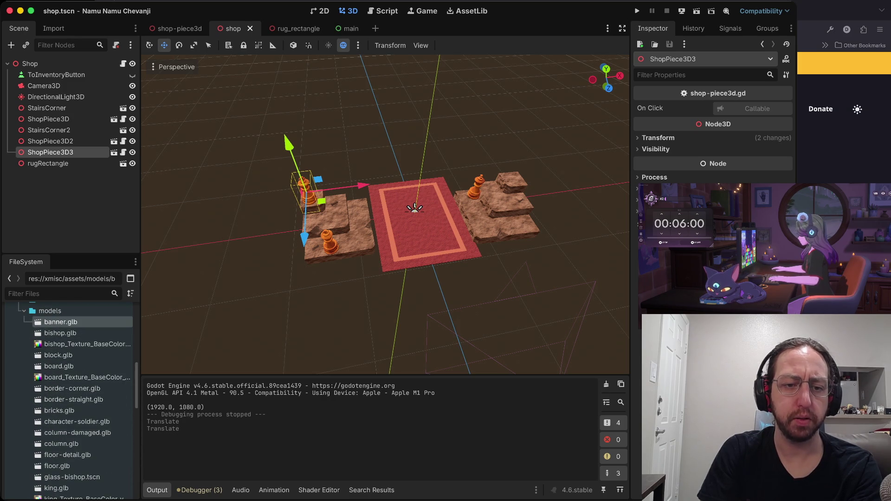
scroll(70, 399, "up", 5)
left_click_drag(60, 417, 45, 66)
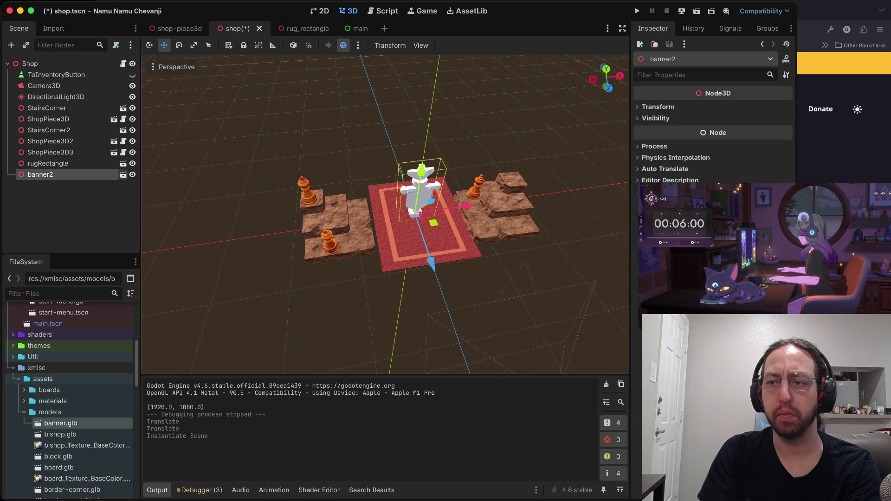
left_click(123, 174)
Create a new inherited banner scene, make its mesh unique and give it an orange material
left_click(468, 257)
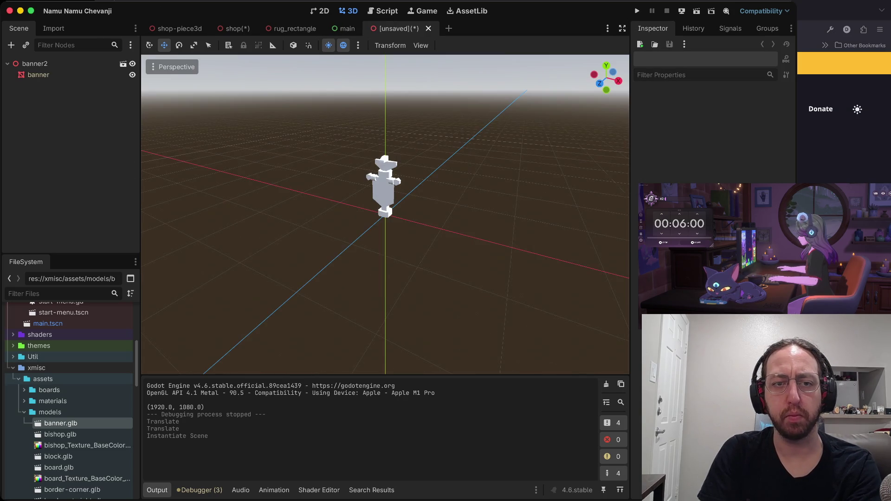
left_click(39, 74)
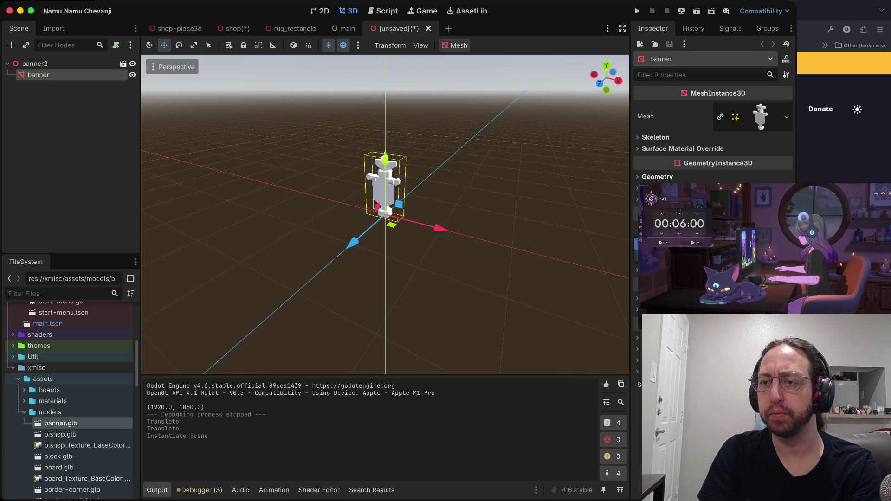
left_click(760, 116)
left_click(717, 116)
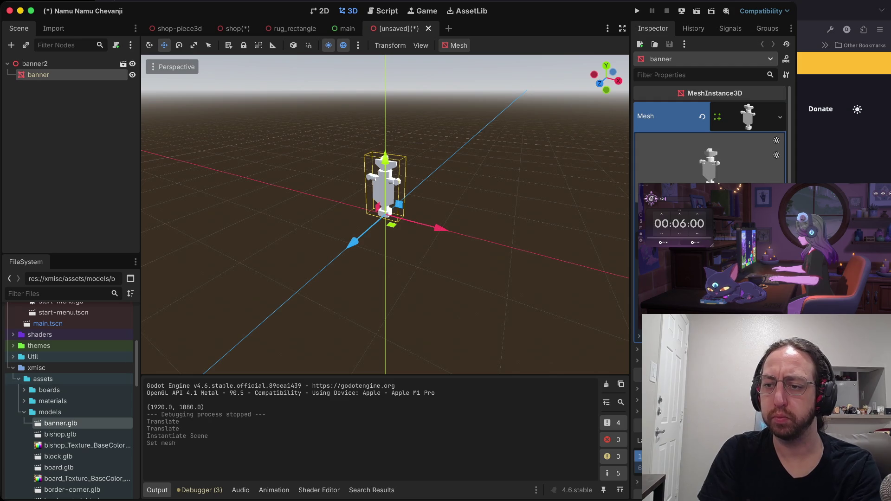
scroll(710, 139, "down", 3)
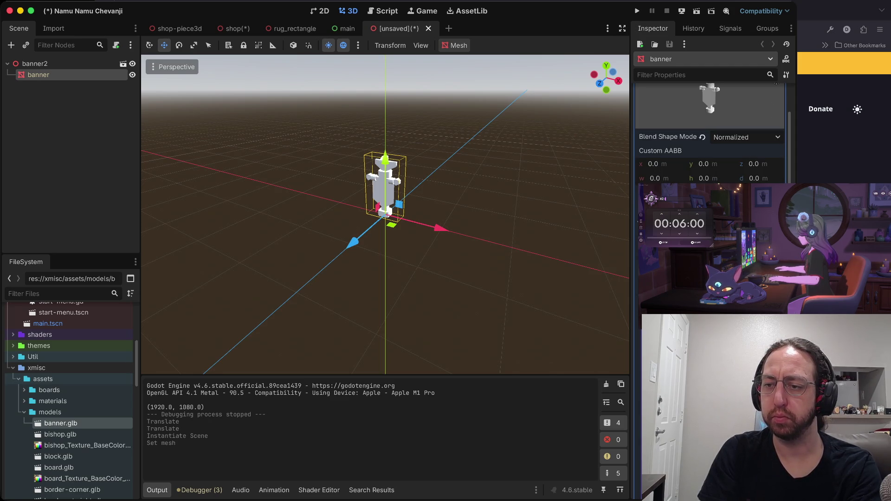
left_click(710, 287)
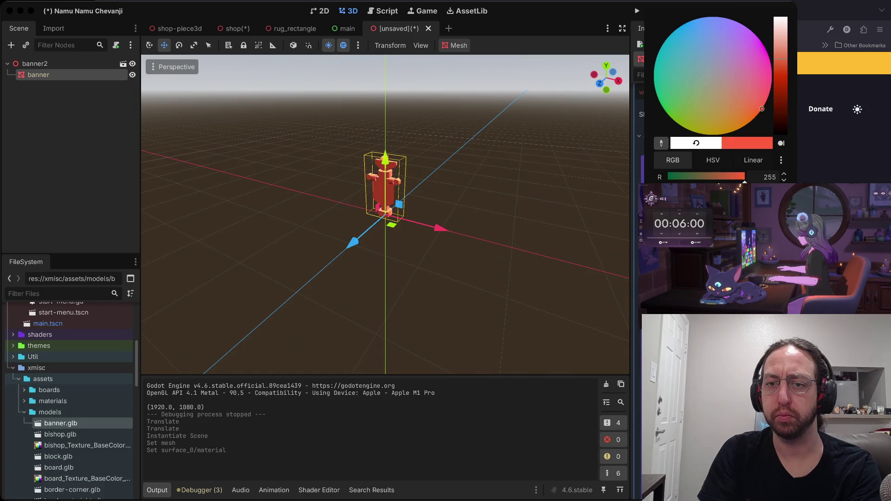
left_click_drag(745, 177, 731, 177)
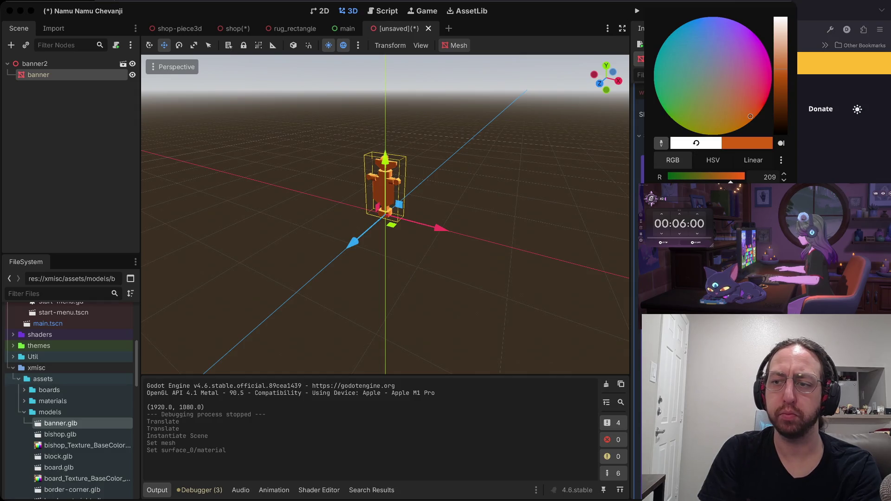
key("Escape")
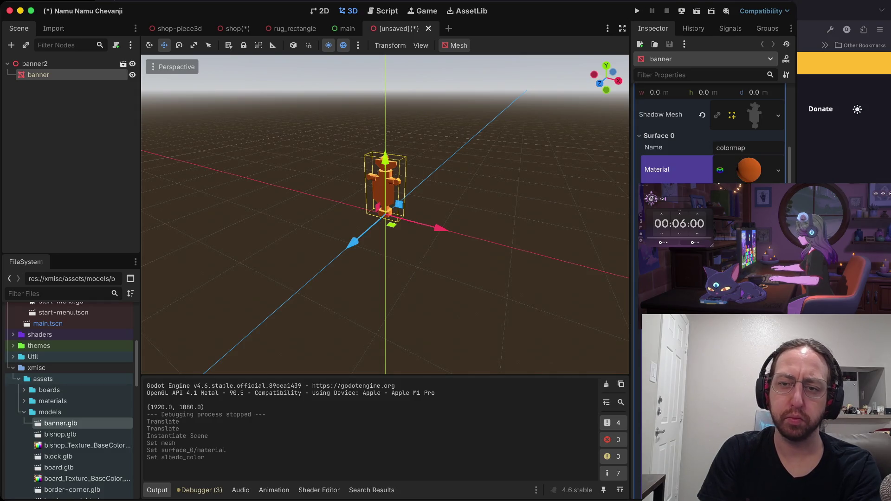
scroll(385, 213, "up", 5)
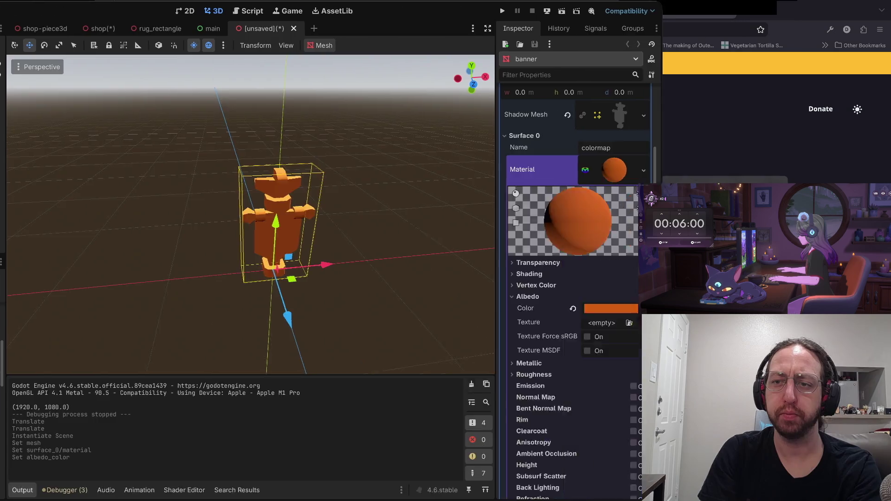
Look at the enlarged Mini Arena preview for reference, then return to Godot
key("super+Tab")
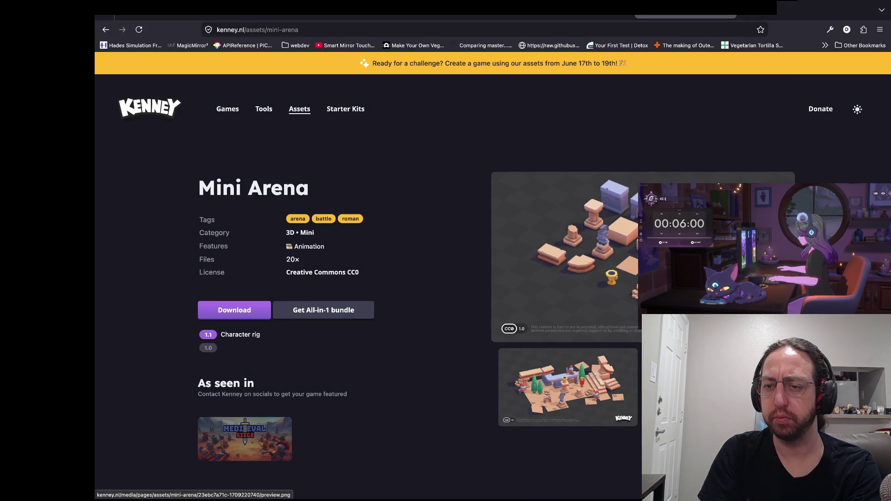
left_click(636, 329)
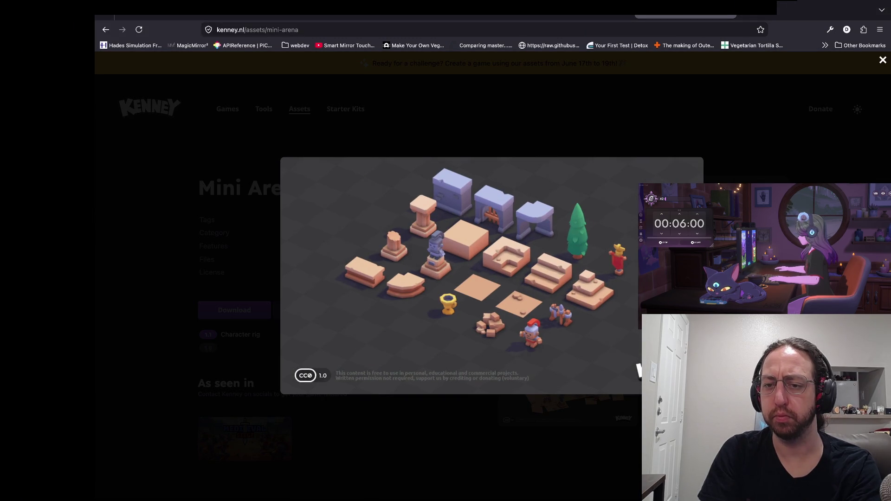
left_click(637, 367)
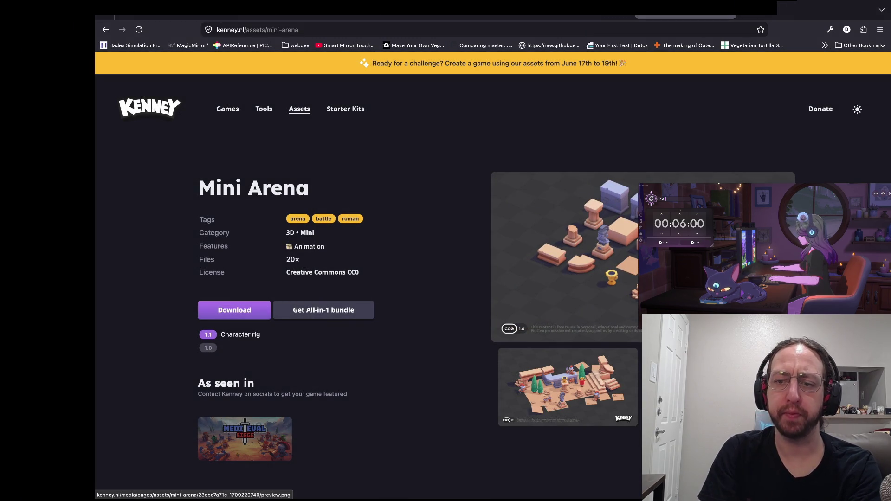
key("super+Tab")
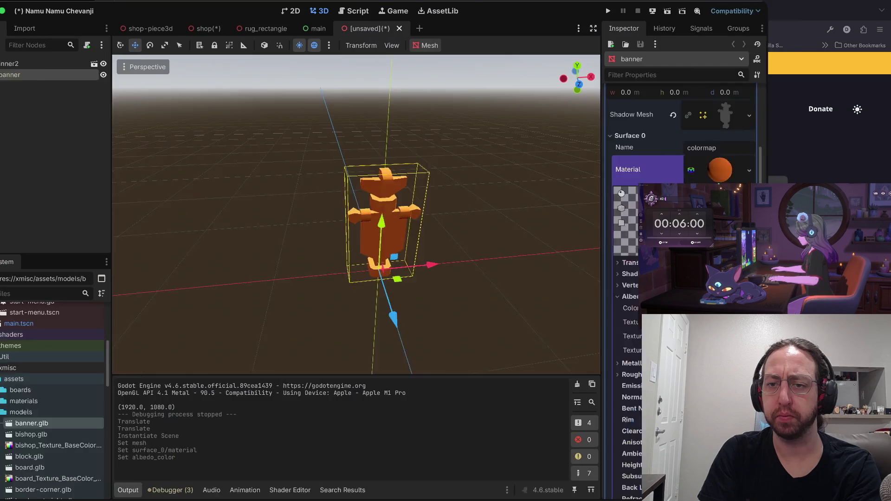
Change the banner's albedo colour from orange to a dark red and face it head-on
scroll(710, 139, "down", 1)
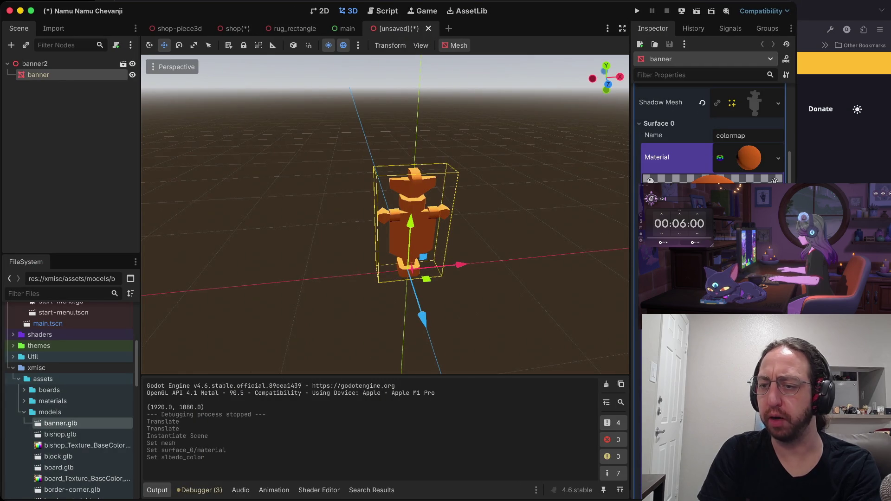
left_click(710, 200)
left_click_drag(751, 109, 764, 97)
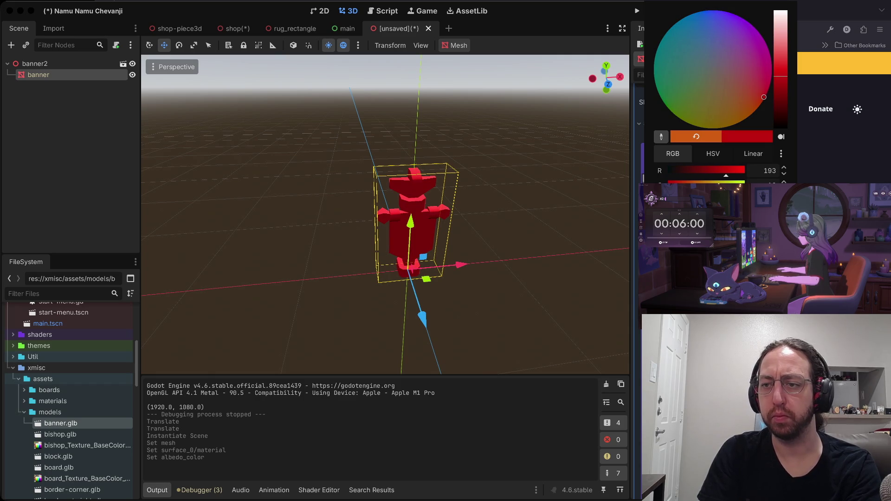
mouse_move(781, 76)
left_mouse_down()
mouse_move(780, 101)
mouse_move(780, 79)
mouse_move(780, 90)
left_mouse_up()
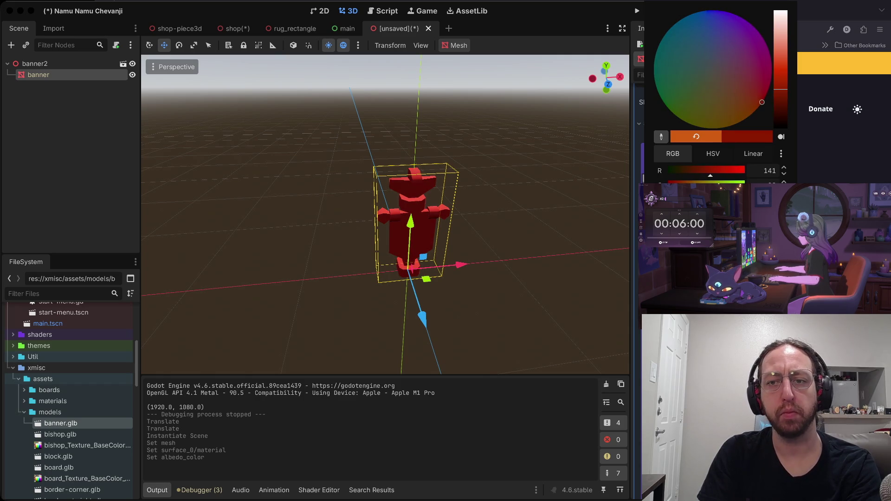
key("Escape")
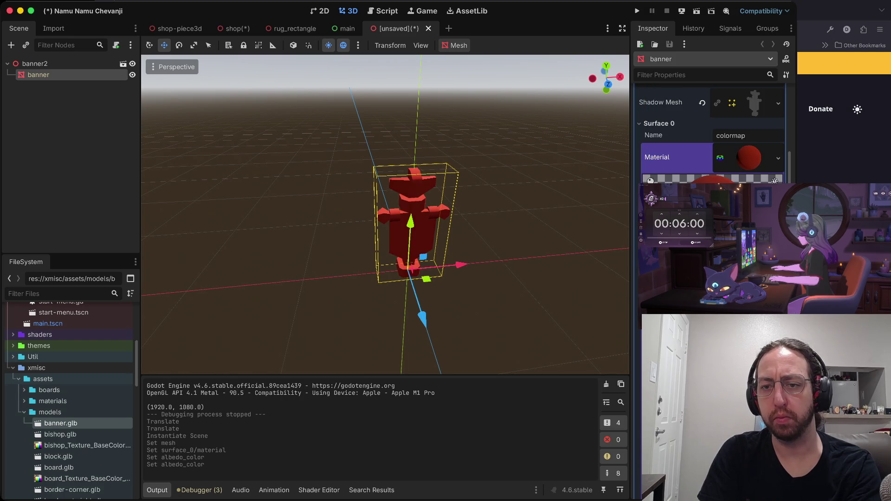
scroll(385, 214, "up", 5)
left_click_drag(385, 215, 385, 186)
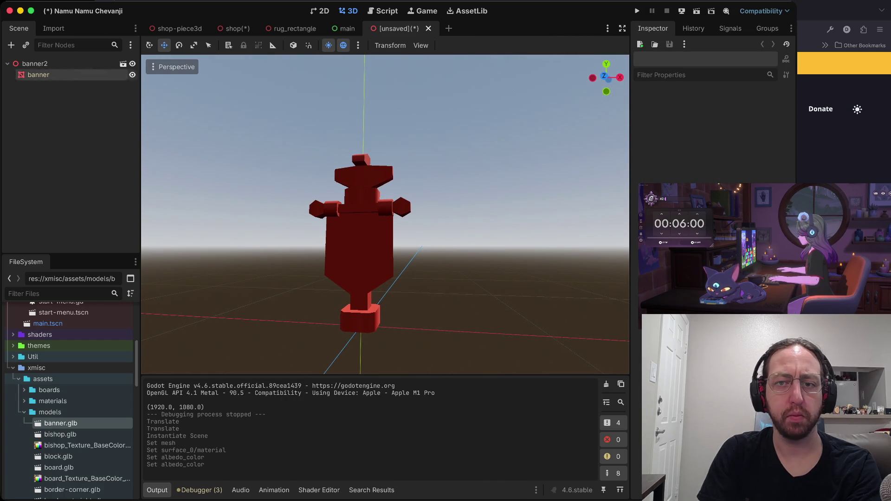
key("ctrl+s")
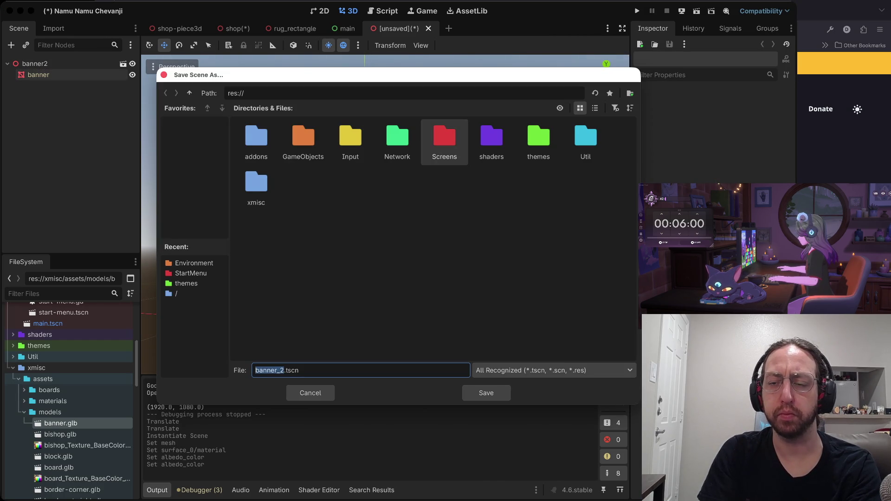
Save the banner scene as banner.tscn in res://GameObjects/Environment
double_click(303, 139)
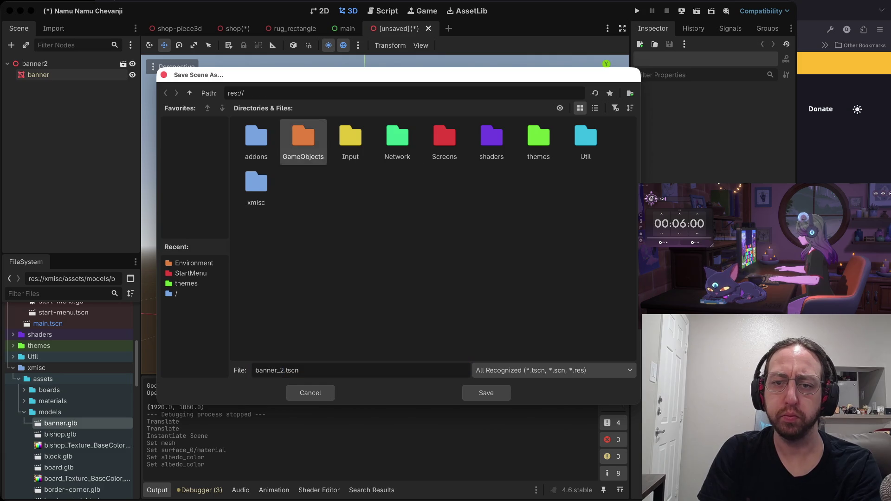
double_click(350, 139)
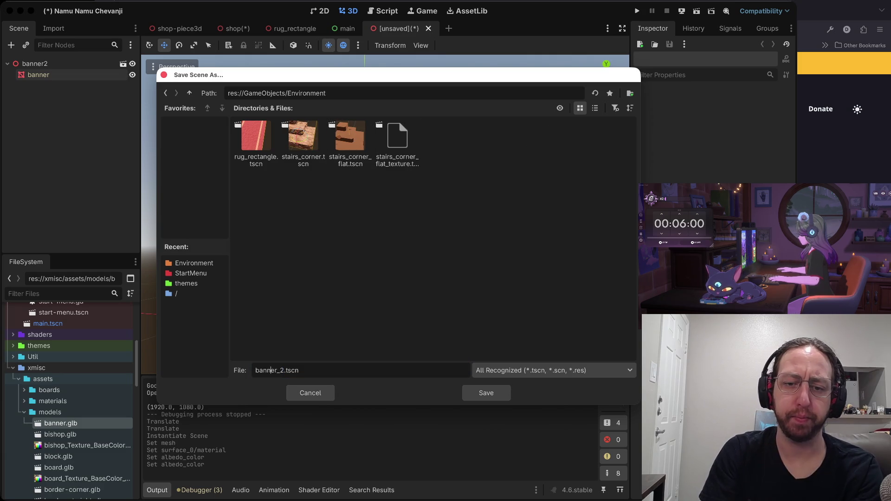
key("BackSpace")
key("BackSpace")
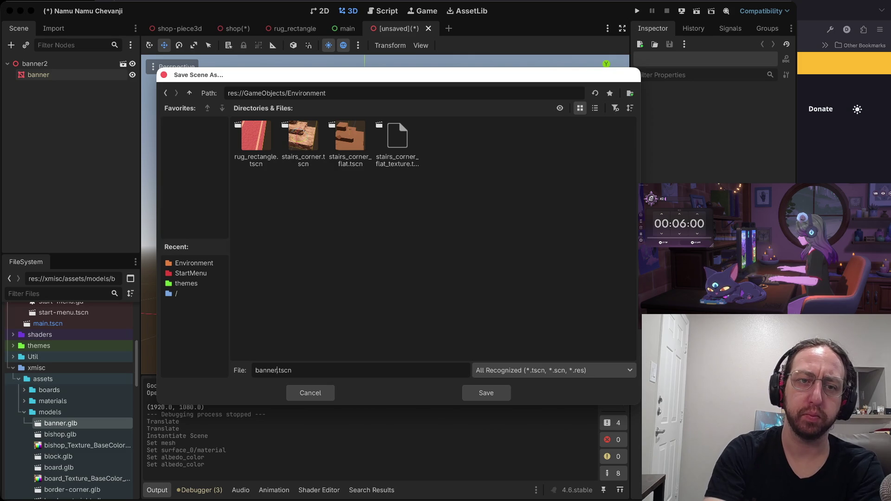
key("Return")
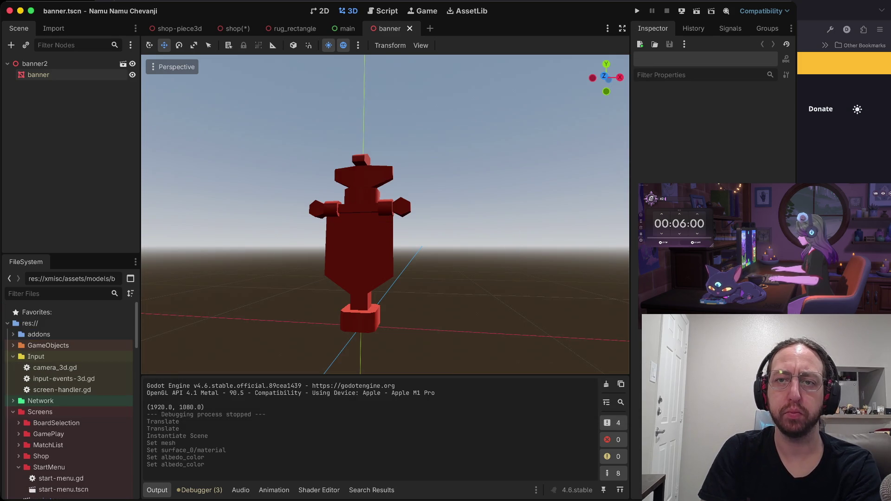
left_click(345, 28)
Close the main and rug_rectangle tabs and delete the old banner2 node
key("ctrl+w")
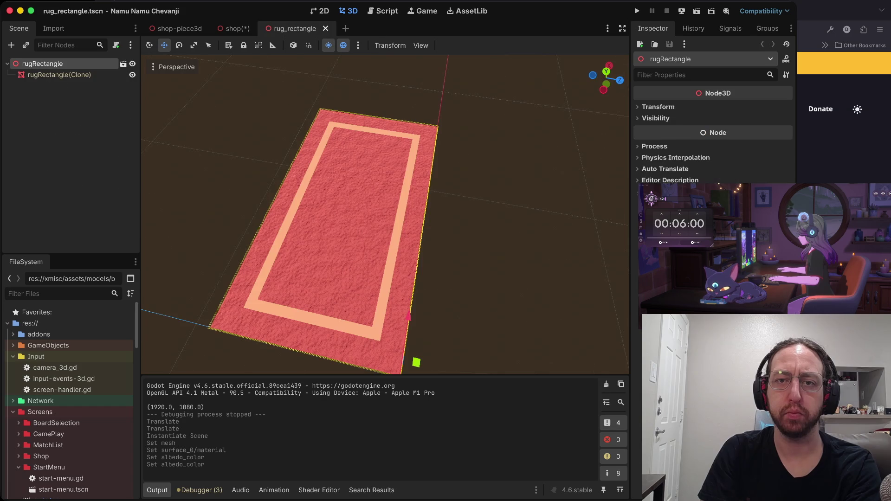
key("ctrl+w")
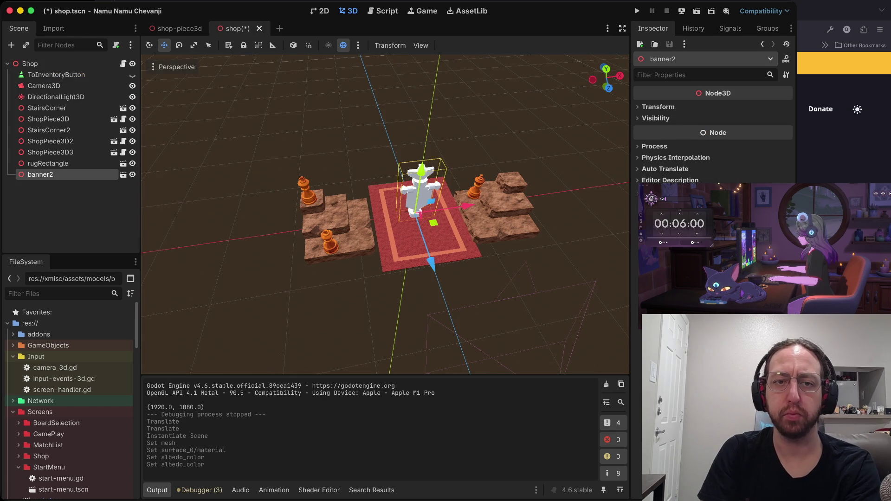
right_click(65, 172)
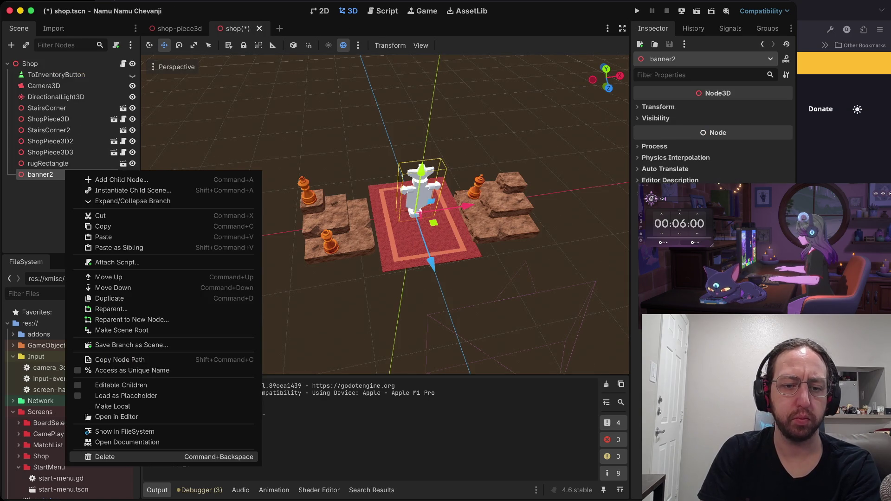
left_click(104, 457)
key("Return")
Instance banner.tscn as a child scene in the shop
right_click(74, 227)
left_click(112, 245)
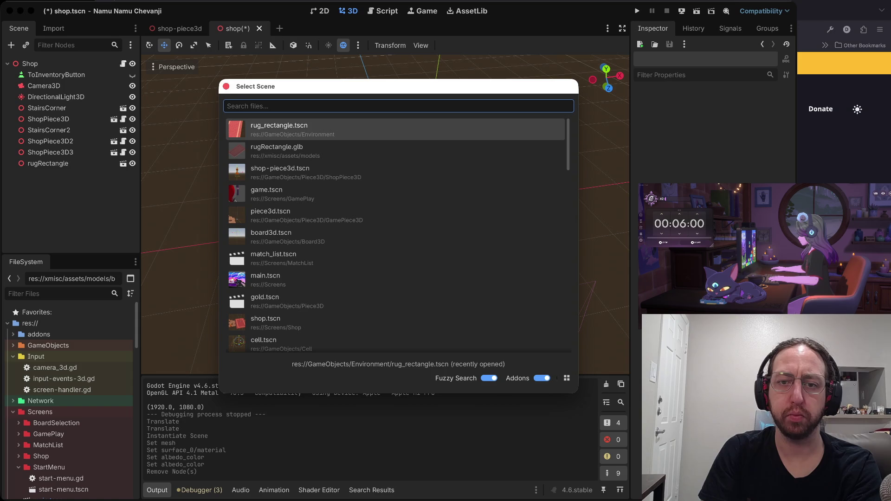
type("bann")
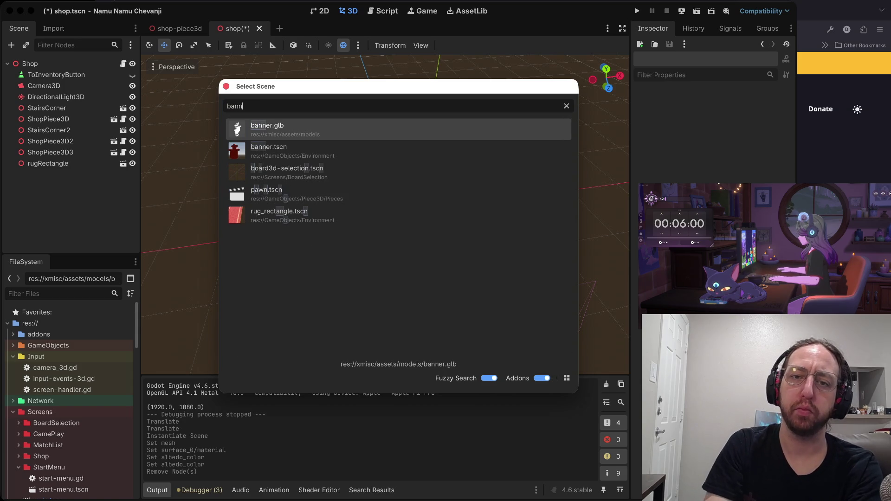
key("Return")
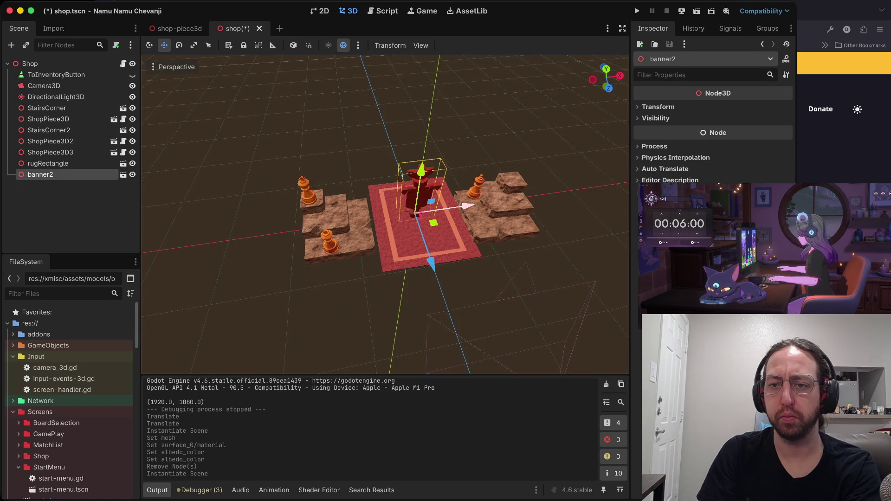
Rotate and reposition banner2 beside the right-hand stone block
key("g")
key("r")
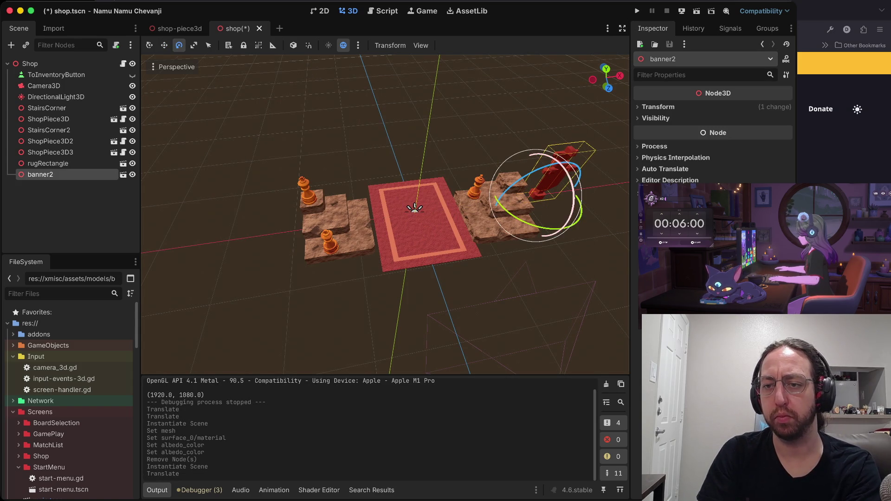
key("Return")
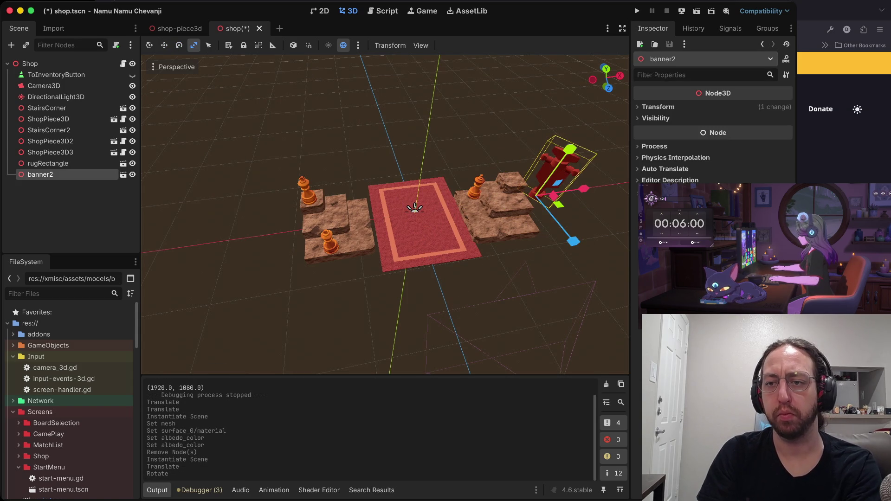
key("ctrl+z")
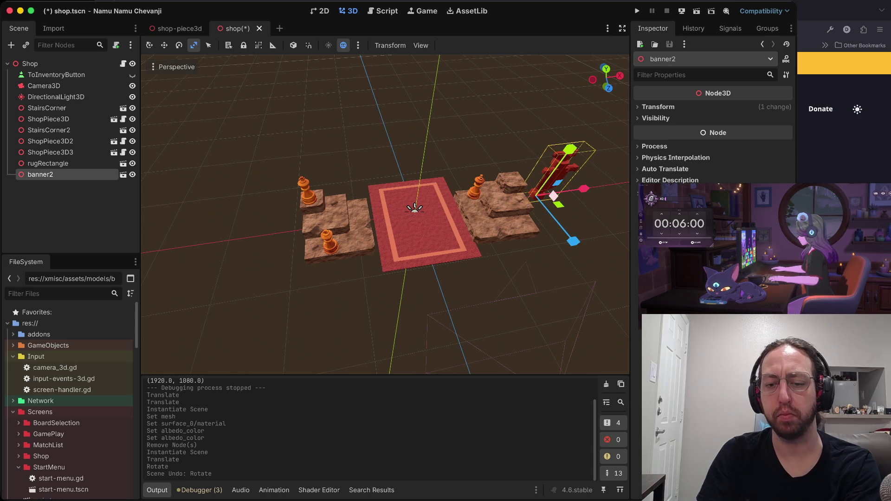
key("e")
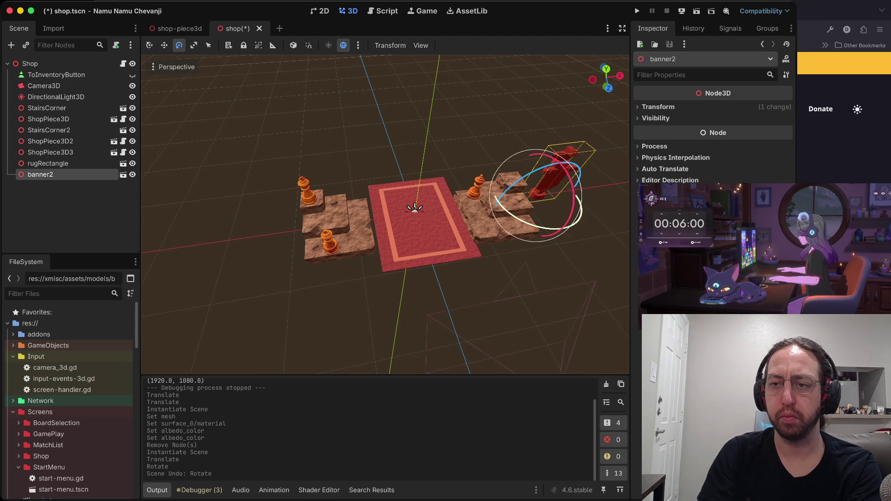
key("r")
key("Return")
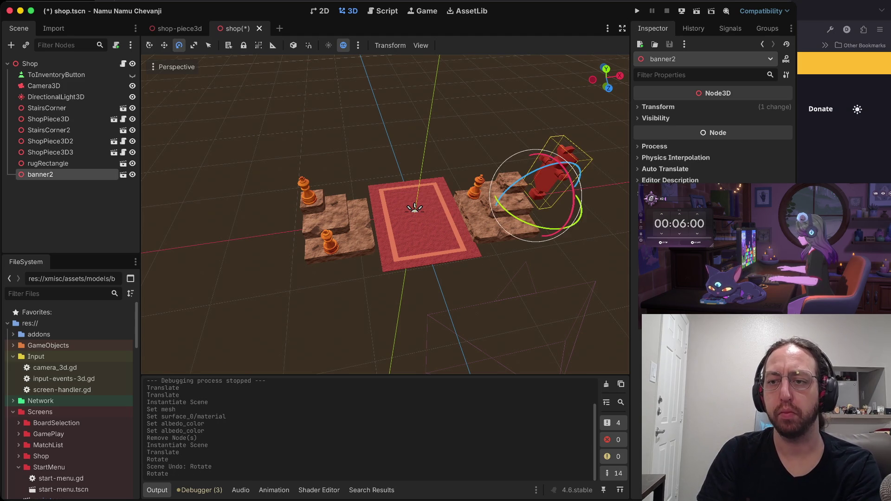
left_click_drag(578, 218, 578, 218)
key("w")
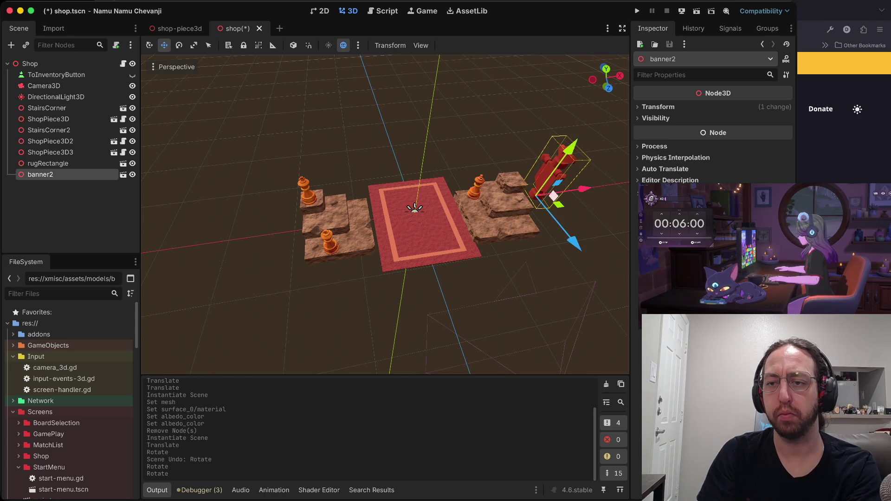
left_click_drag(577, 249, 582, 255)
left_click_drag(589, 196, 571, 203)
key("r")
left_click_drag(554, 166, 554, 165)
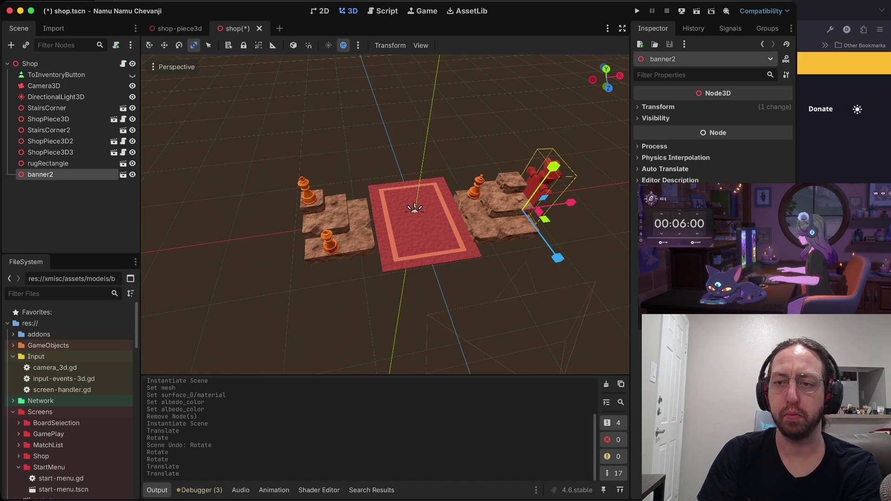
key("Escape")
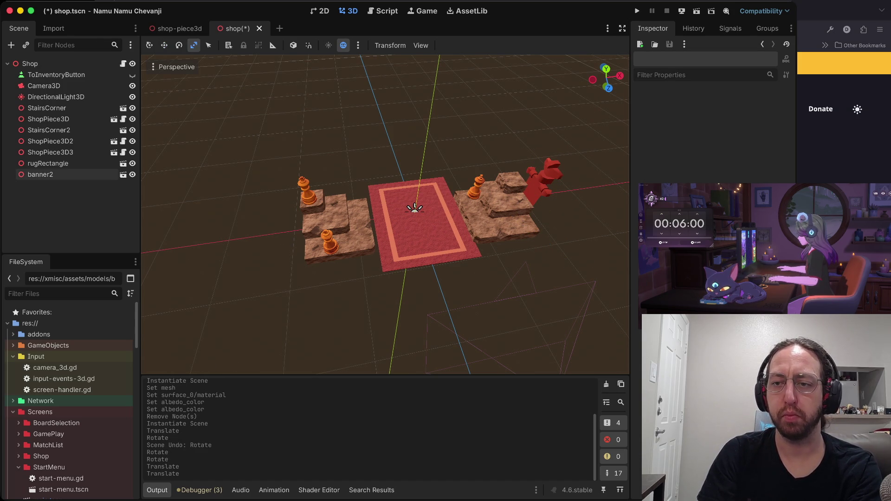
Scale banner2 uniformly to a new overall size
left_click(41, 175)
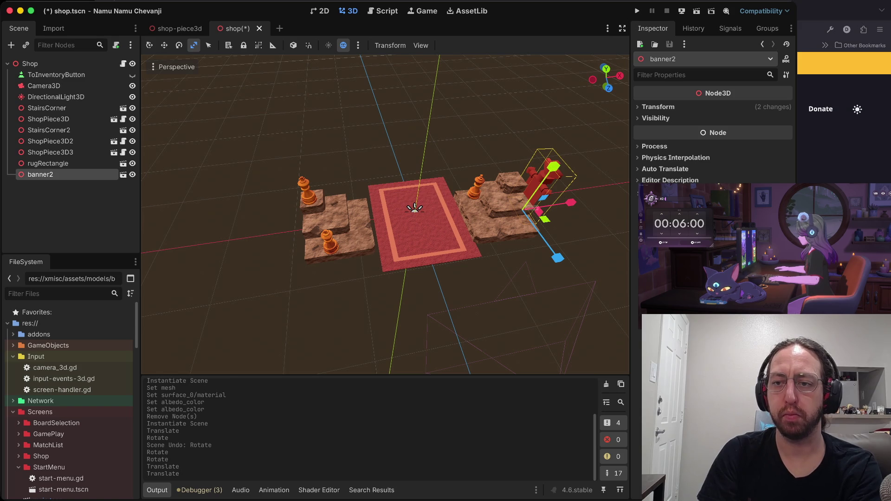
scroll(415, 207, "up", 5)
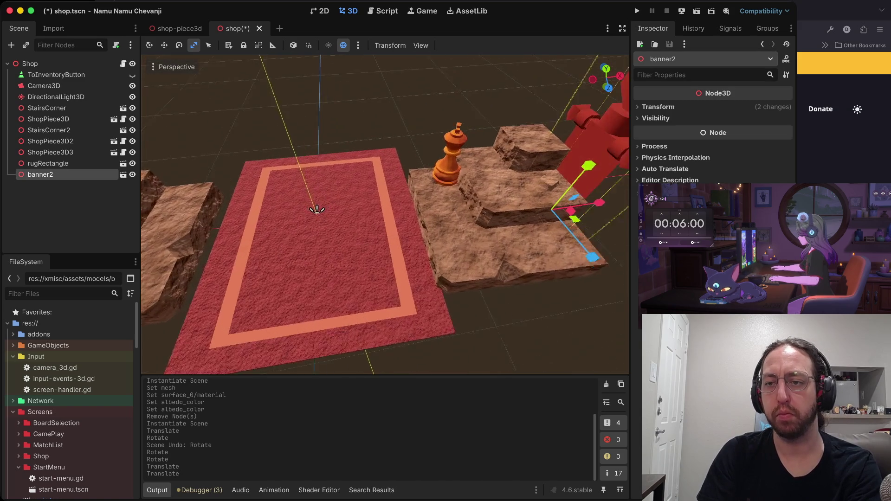
left_click_drag(317, 209, 291, 210)
left_click(278, 209)
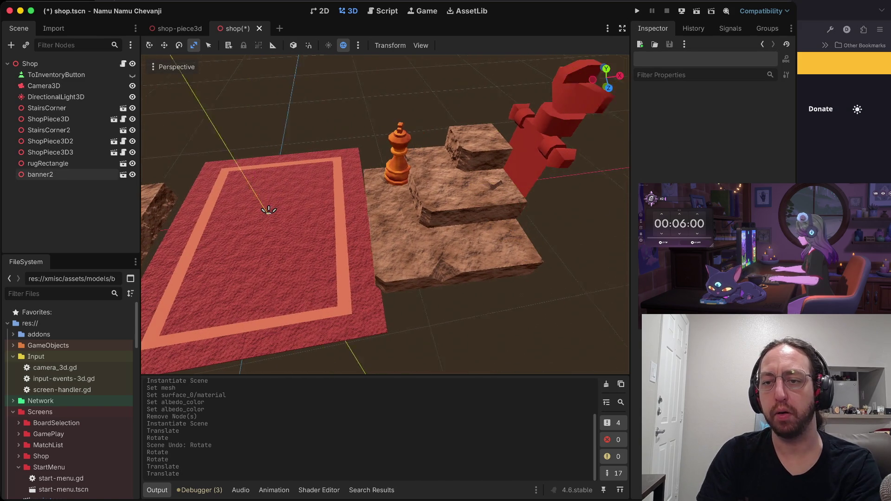
scroll(297, 218, "down", 6)
left_click(40, 174)
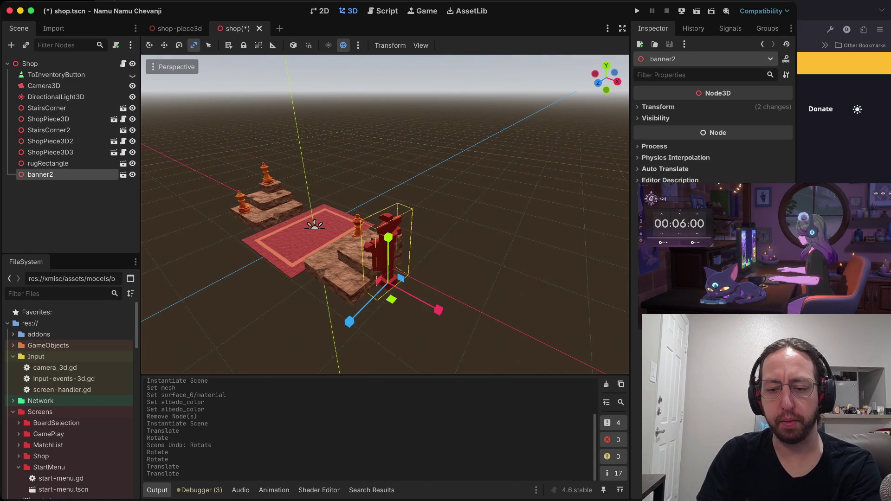
key("s")
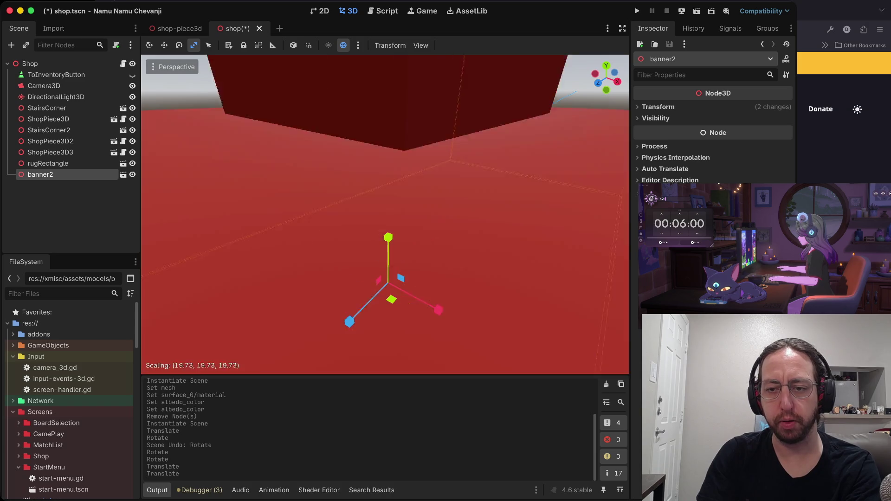
mouse_move(431, 250)
left_mouse_down()
mouse_move(385, 284)
mouse_move(394, 275)
left_mouse_up()
key("Escape")
Copy banner2 and paste the duplicate, banner3, under the Shop node
scroll(385, 214, "right", 15)
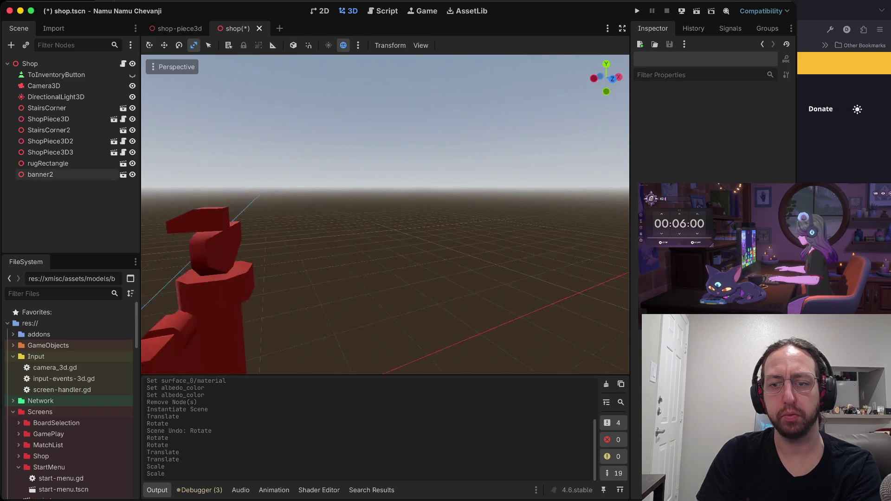
scroll(385, 213, "right", 5)
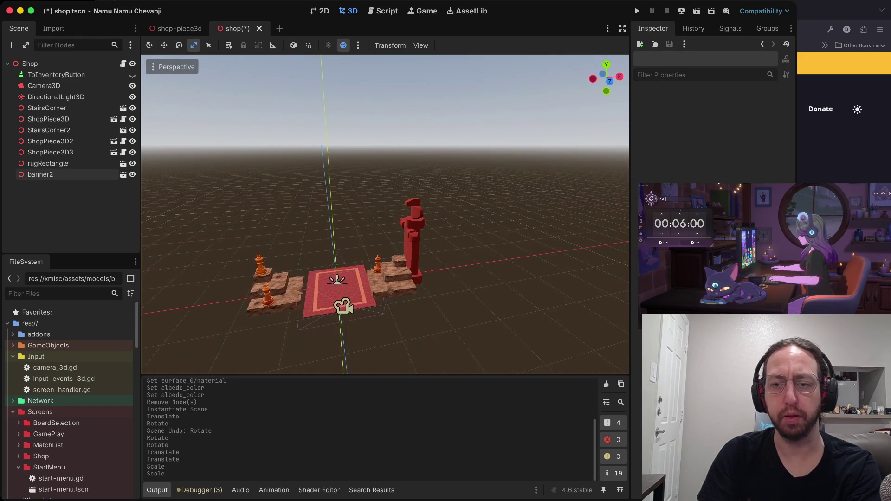
left_click(41, 174)
key("ctrl+v")
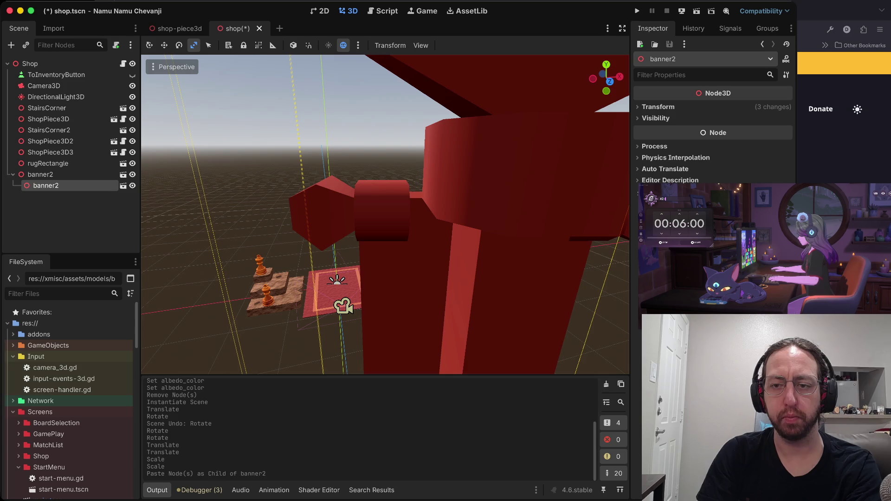
key("ctrl+z")
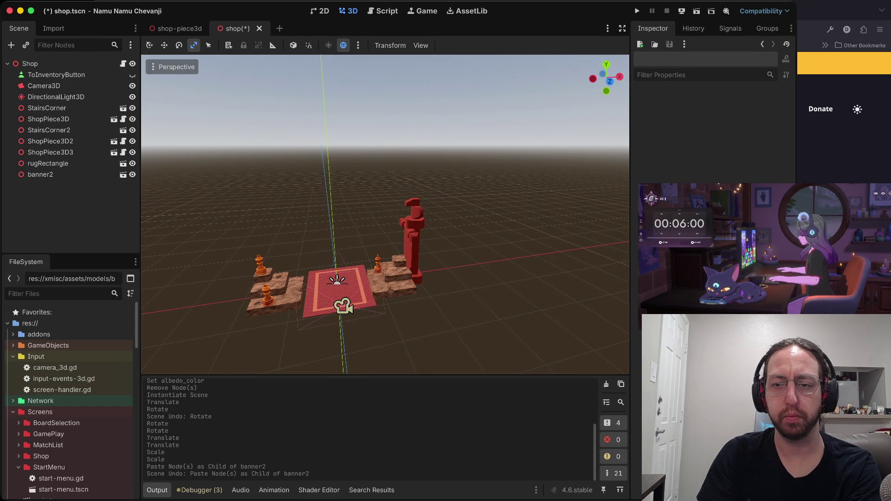
left_click(40, 175)
left_click(30, 63)
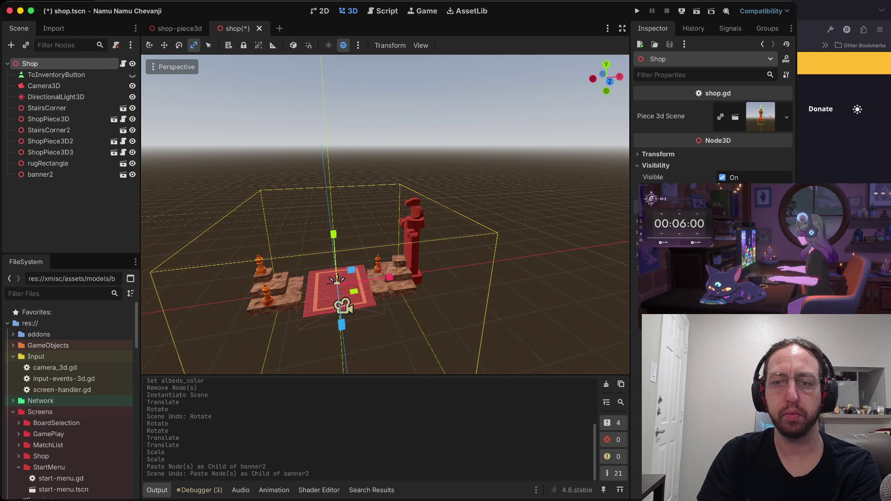
key("ctrl+v")
Place banner3 on the rug's left side facing inward, save, and run the game
key("w")
mouse_move(462, 273)
left_mouse_down()
mouse_move(278, 299)
mouse_move(306, 296)
left_mouse_up()
key("e")
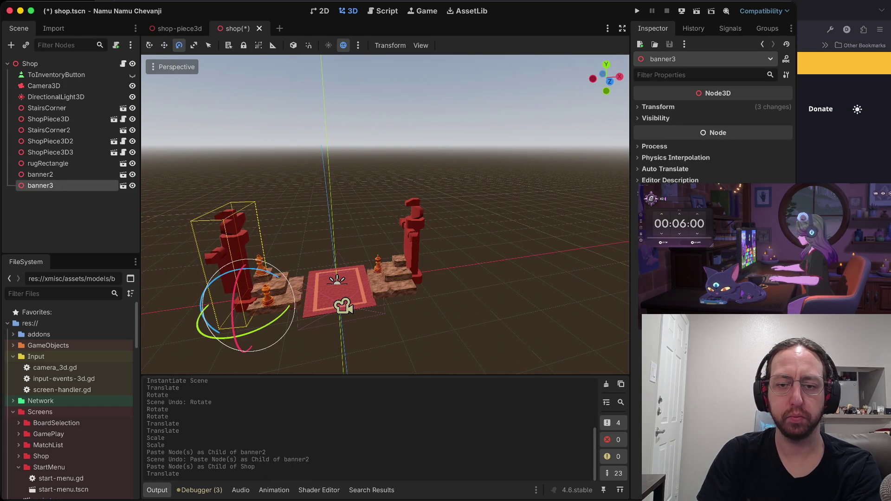
mouse_move(208, 327)
left_mouse_down()
mouse_move(223, 342)
mouse_move(211, 332)
left_mouse_up()
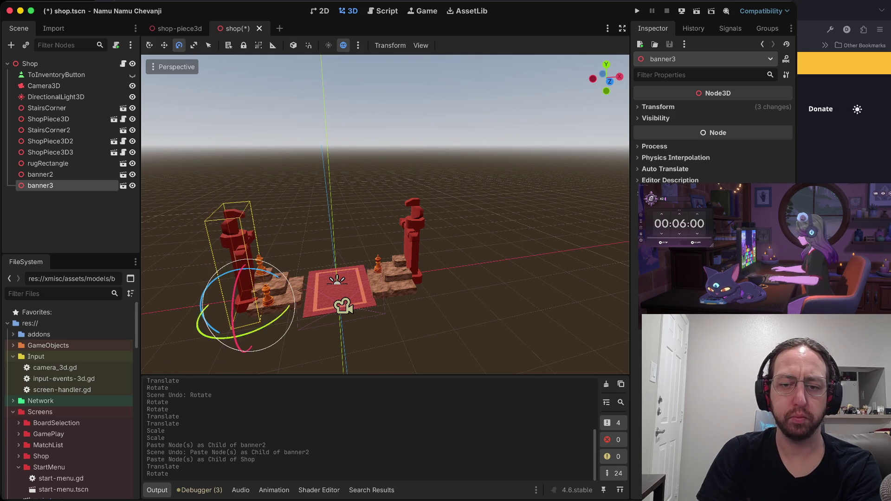
mouse_move(275, 320)
left_mouse_down()
mouse_move(260, 330)
mouse_move(273, 321)
left_mouse_up()
key("w")
mouse_move(310, 298)
left_mouse_down()
mouse_move(294, 299)
mouse_move(303, 297)
left_mouse_up()
key("super+s")
key("super+b")
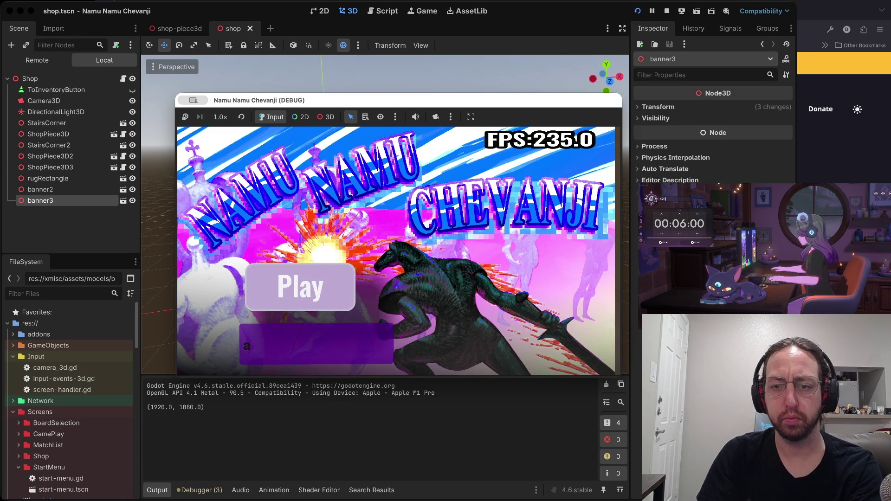
Play the game to the shop view showing both banners, then stop the debug run
left_click(301, 288)
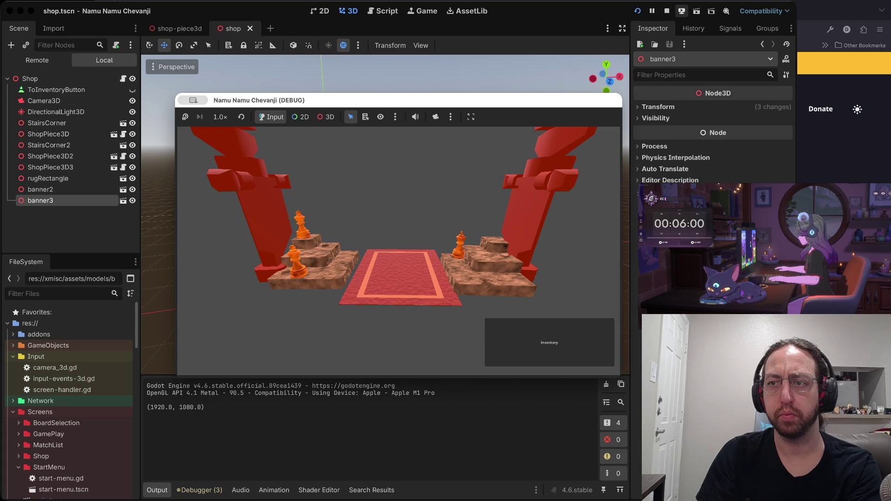
left_click(667, 11)
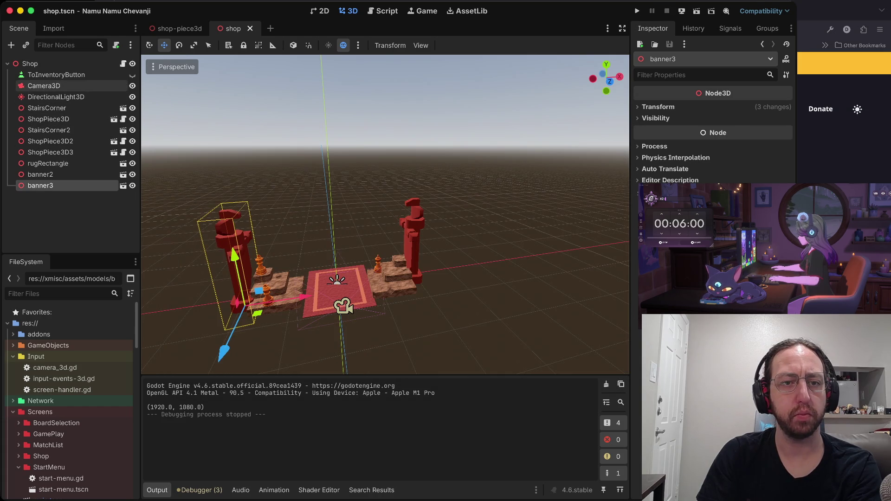
left_click(43, 86)
Shift the shop camera along Z and move banner2 further right on X
mouse_move(349, 351)
left_mouse_down()
mouse_move(342, 295)
mouse_move(344, 312)
left_mouse_up()
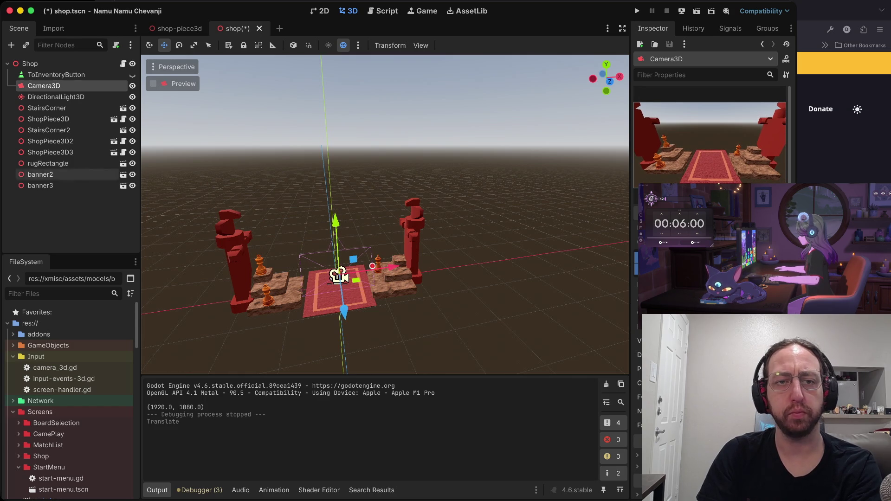
left_click(41, 175)
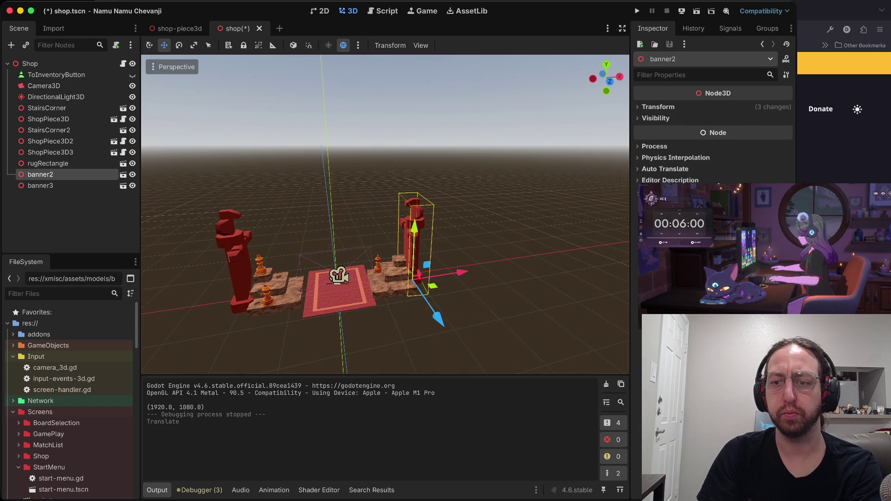
left_click_drag(462, 273, 468, 272)
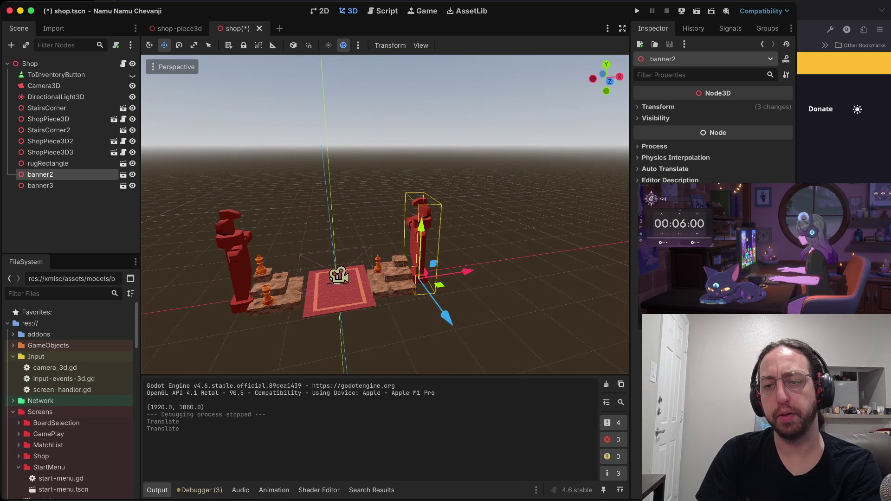
key("f")
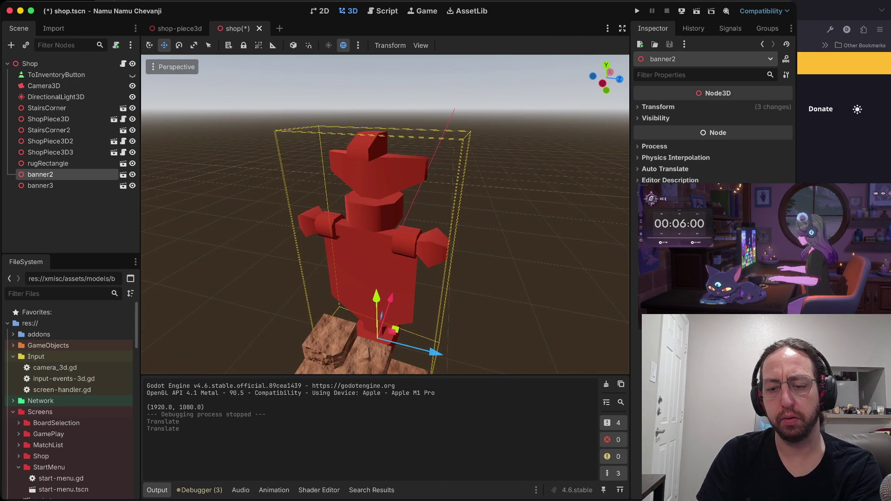
Stretch banner2 and banner3 much taller on Y and save the shop scene
key("r")
left_click_drag(376, 297, 376, 258)
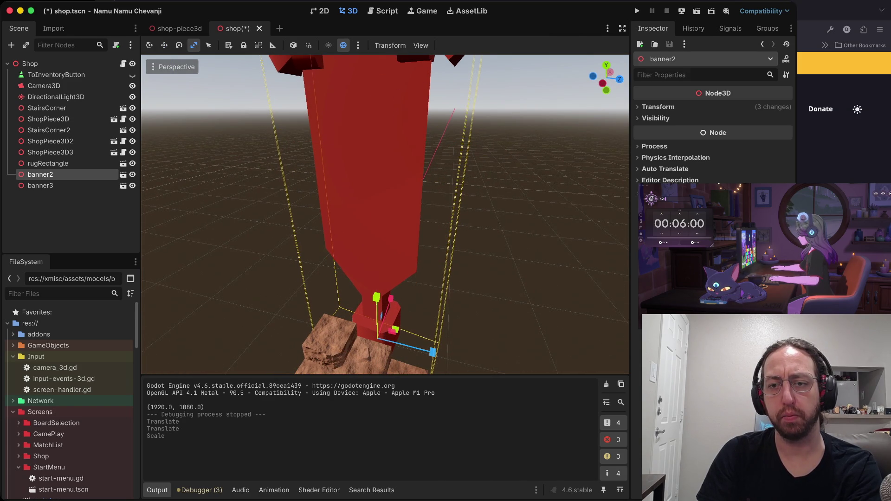
scroll(385, 215, "left", 5)
left_click(41, 185)
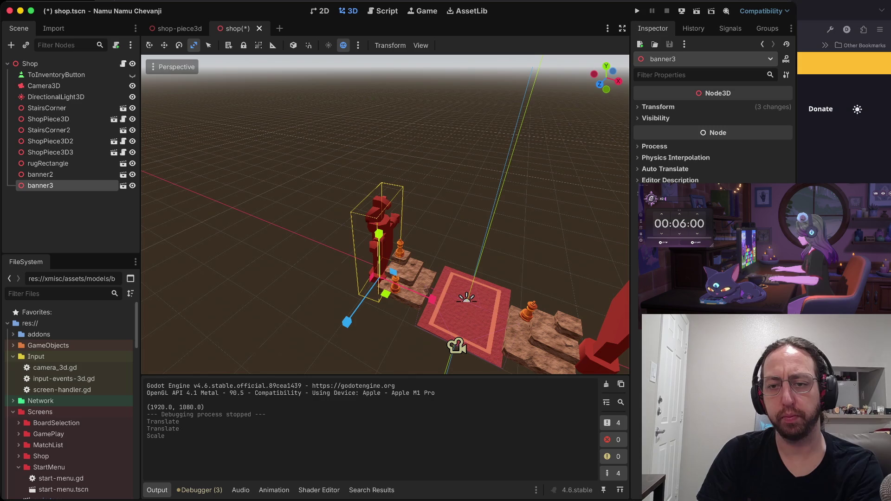
left_click_drag(379, 234, 378, 190)
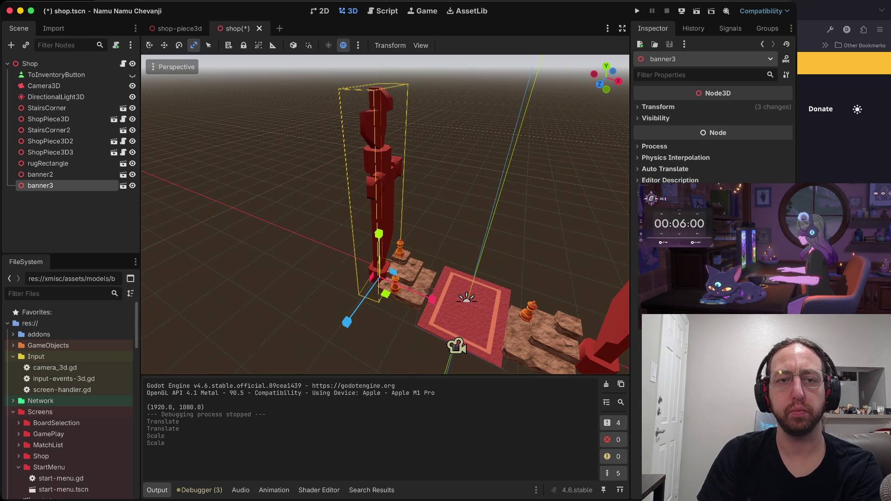
key("ctrl+s")
Preview the shop camera's view, then reselect banner3 and banner2
left_click(44, 85)
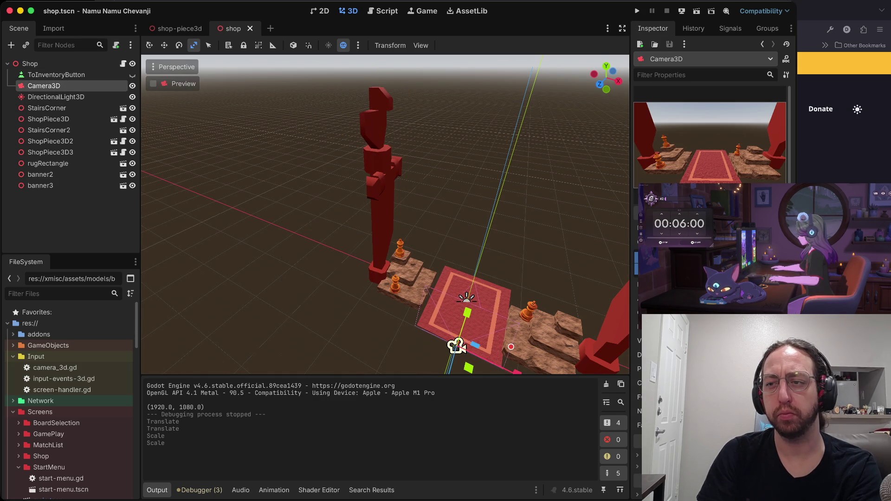
left_click(41, 185)
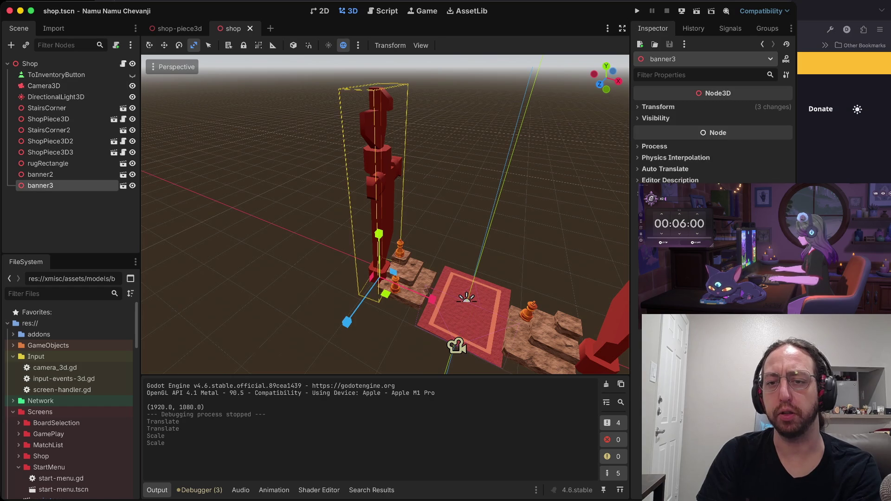
scroll(386, 213, "right", 5)
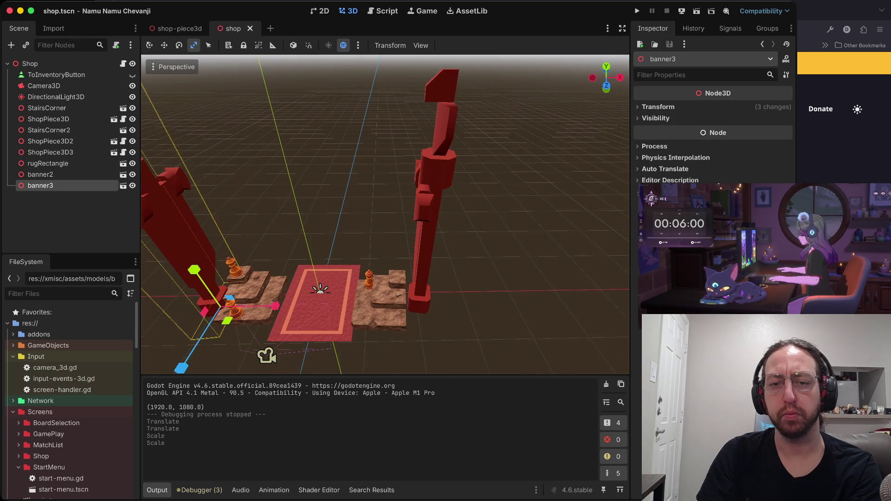
left_click(41, 174)
Delete both banners, banner2 and banner3, from the shop scene
left_click(40, 185, "shift")
right_click(48, 184)
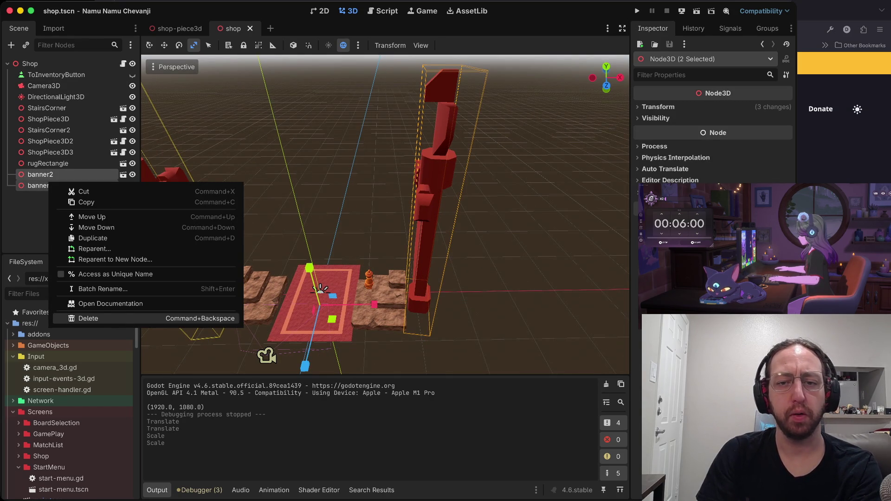
left_click(89, 318)
key("Return")
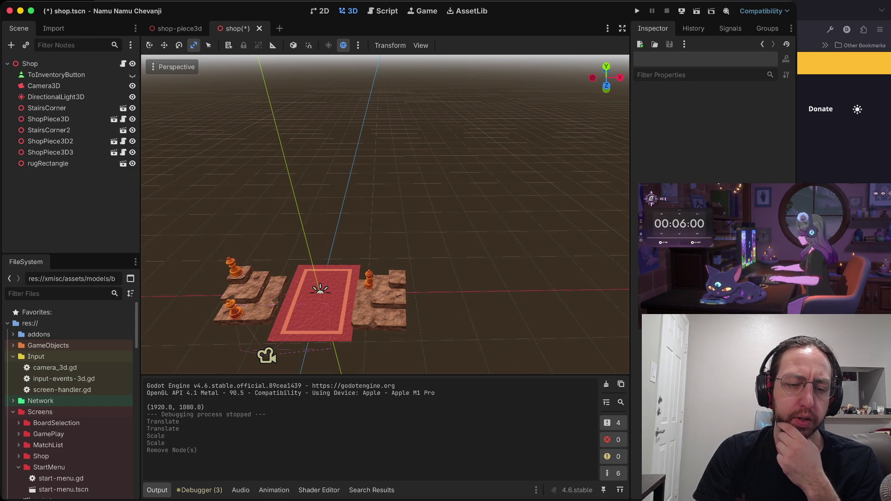
Expand GameObjects/Environment in the FileSystem dock to reveal banner.tscn
scroll(70, 373, "down", 3)
scroll(69, 385, "down", 6)
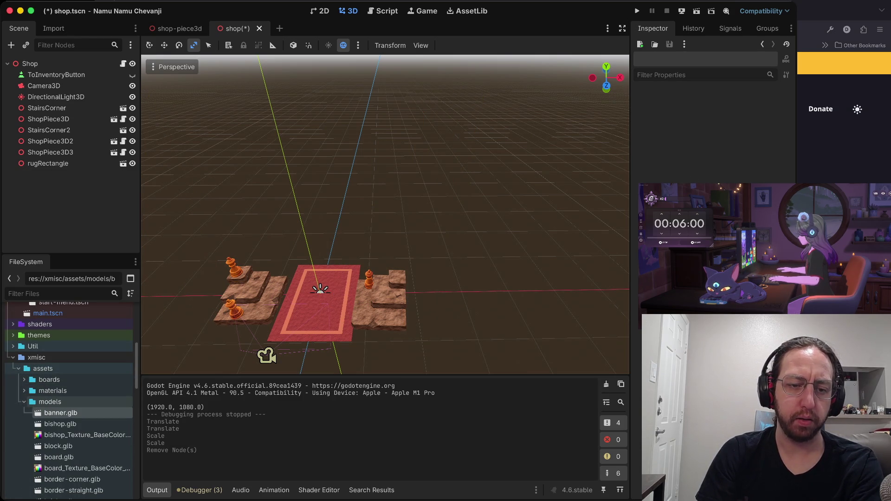
scroll(70, 385, "up", 10)
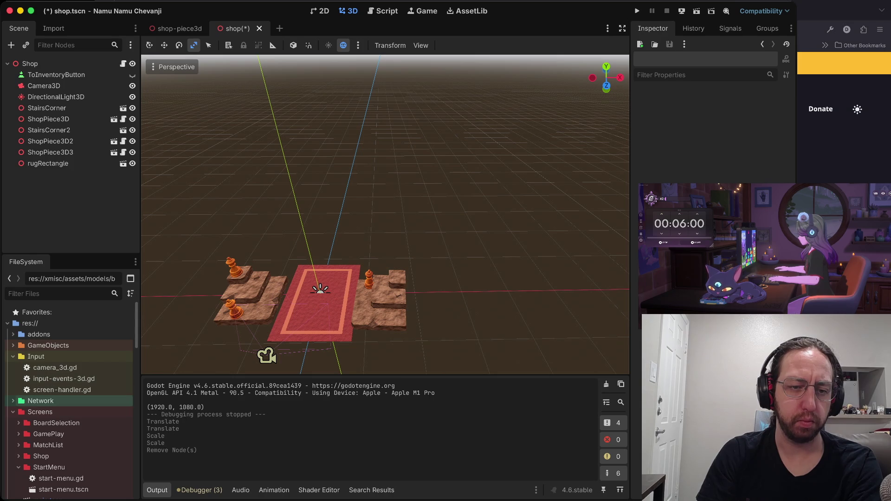
left_click(13, 345)
scroll(70, 402, "down", 2)
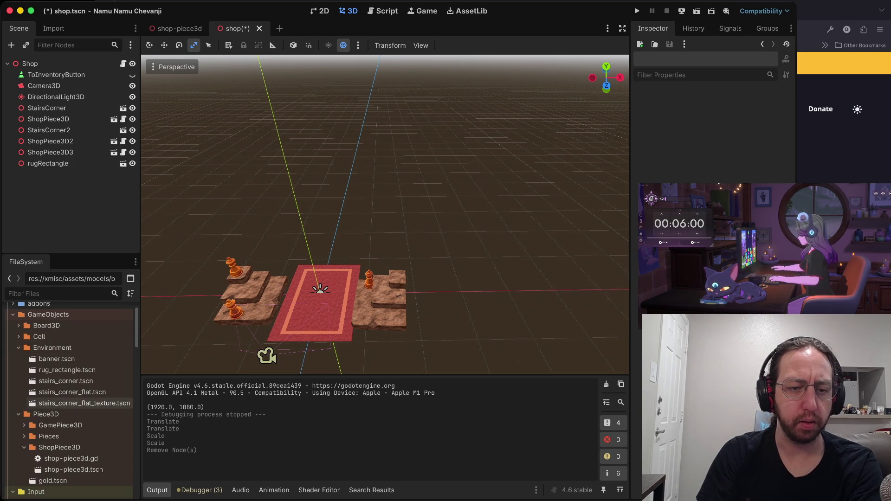
scroll(69, 425, "down", 2)
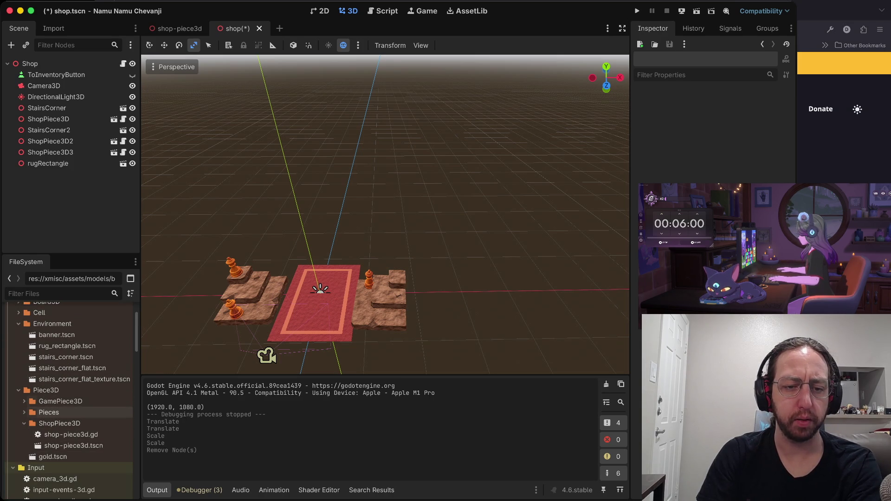
scroll(70, 404, "up", 2)
Add a banner.tscn instance under the Shop node
left_click(57, 353)
mouse_move(56, 367)
left_mouse_down()
mouse_move(71, 190)
mouse_move(70, 65)
left_mouse_up()
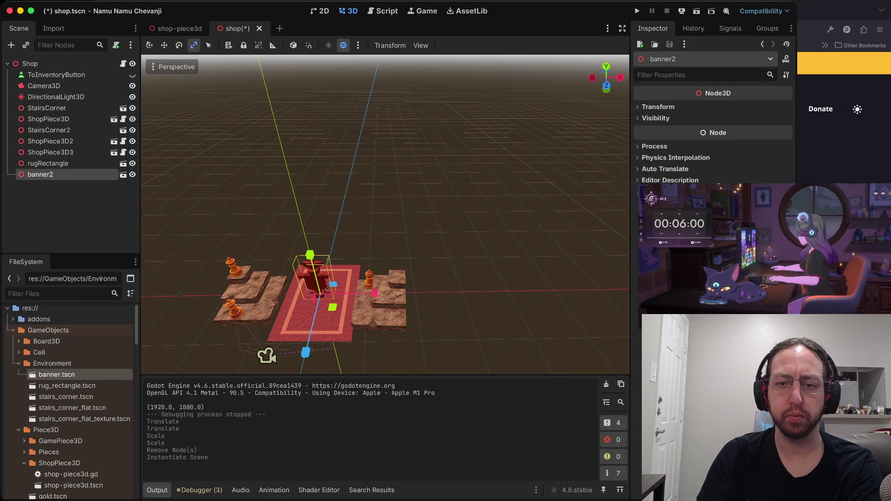
scroll(327, 291, "up", 5)
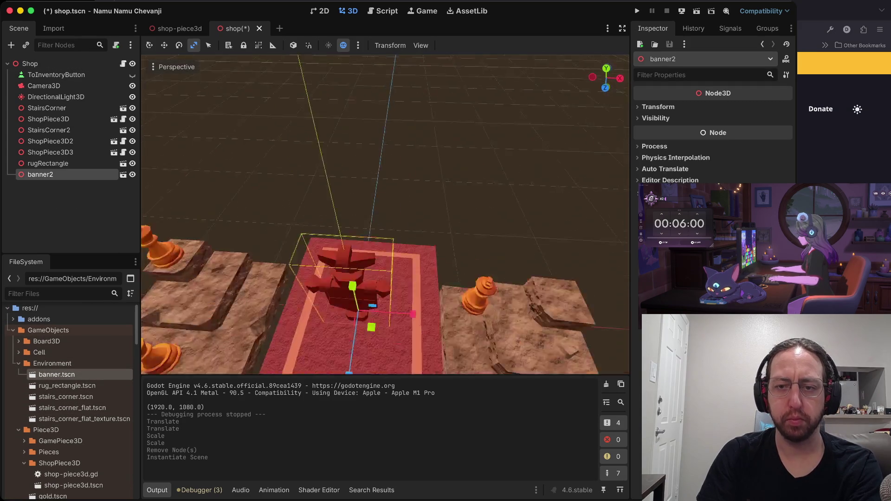
scroll(386, 214, "up", 5)
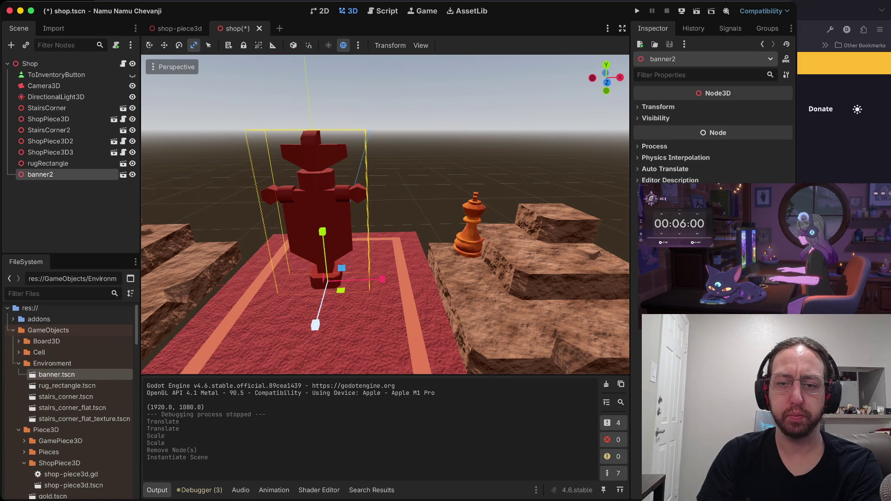
Shrink the new banner and move it back and left beside the stairs
mouse_move(334, 279)
left_mouse_down()
mouse_move(357, 260)
mouse_move(334, 275)
left_mouse_up()
key("w")
left_click_drag(316, 326, 328, 274)
left_click_drag(371, 228, 267, 227)
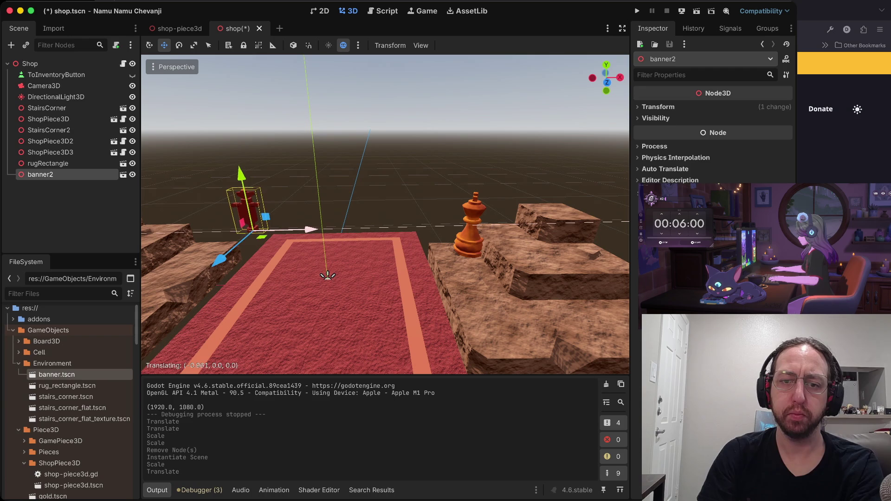
left_click(267, 219)
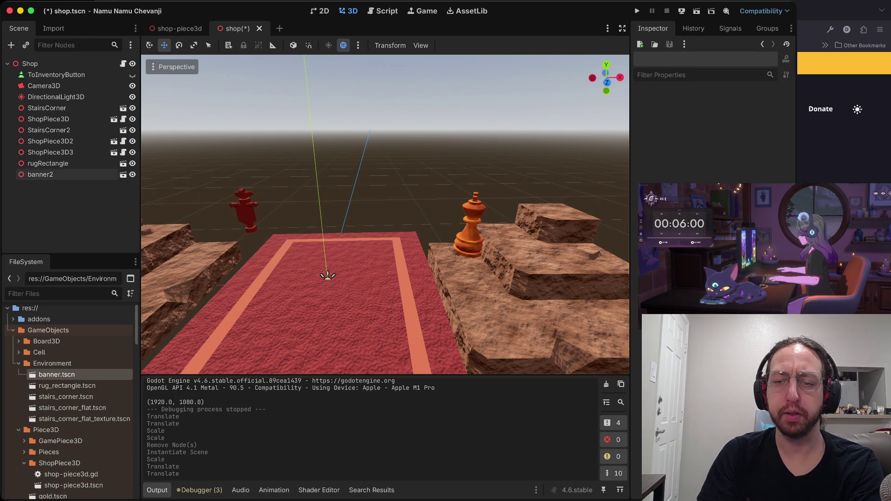
scroll(386, 213, "down", 5)
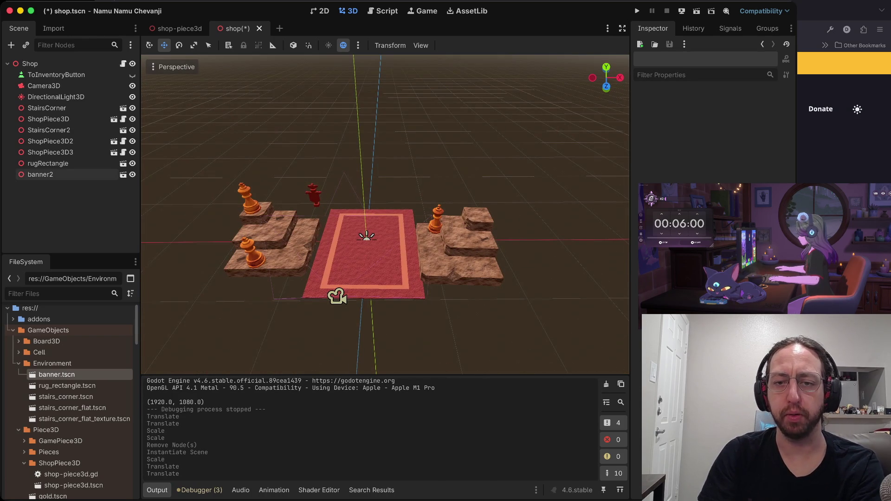
key("super+Tab")
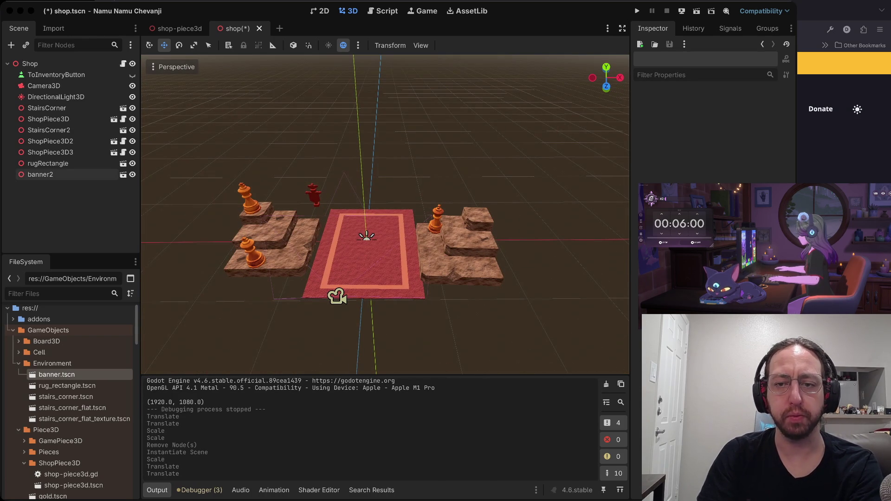
key("super+Tab")
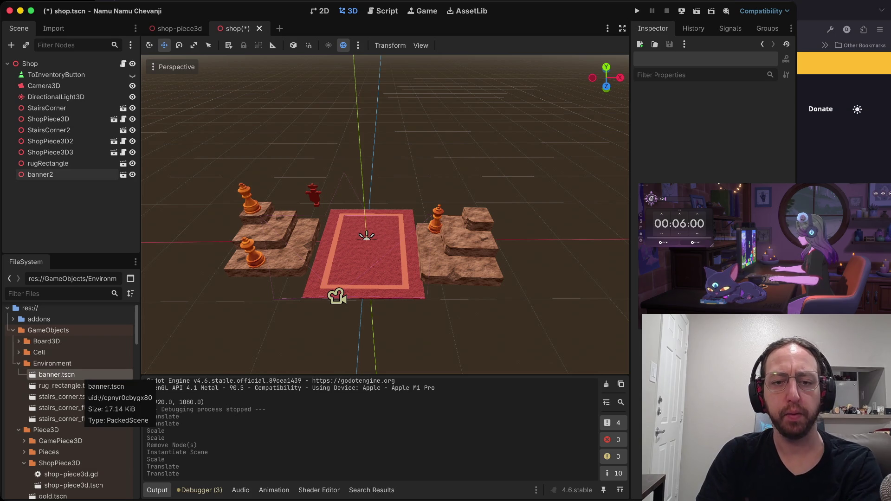
Add a wall.glb instance, wall2, under the Shop node and frame it
scroll(82, 376, "down", 10)
scroll(81, 377, "down", 6)
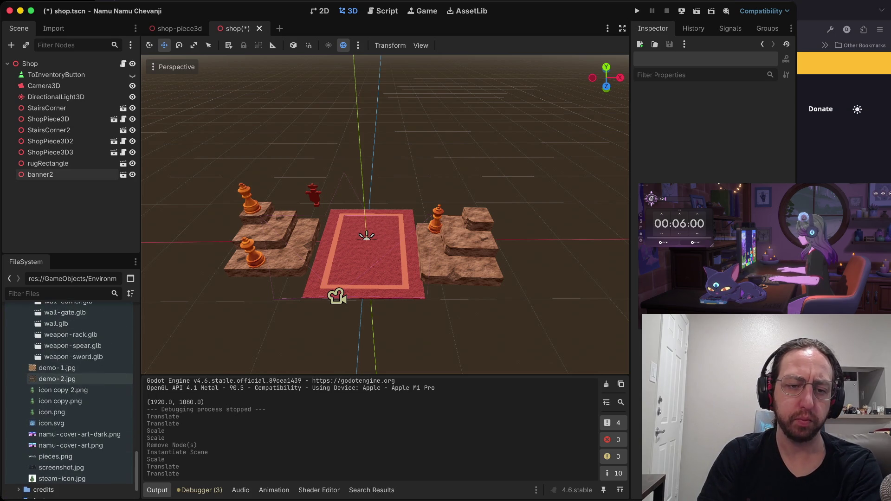
scroll(81, 441, "up", 3)
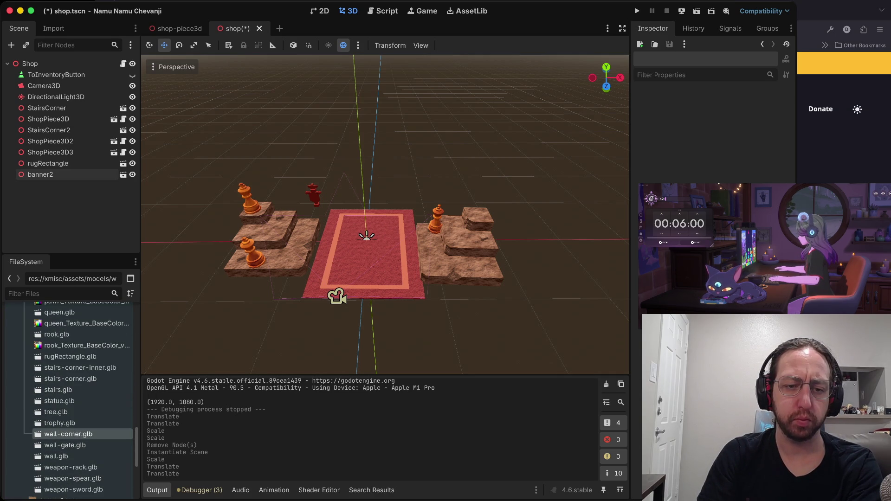
scroll(81, 436, "up", 2)
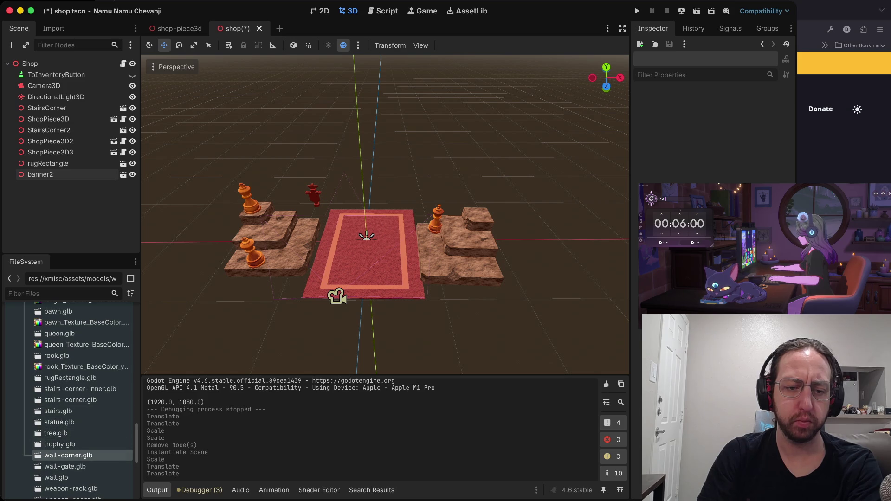
left_click(56, 477)
mouse_move(56, 477)
left_mouse_down()
mouse_move(105, 203)
mouse_move(30, 65)
left_mouse_up()
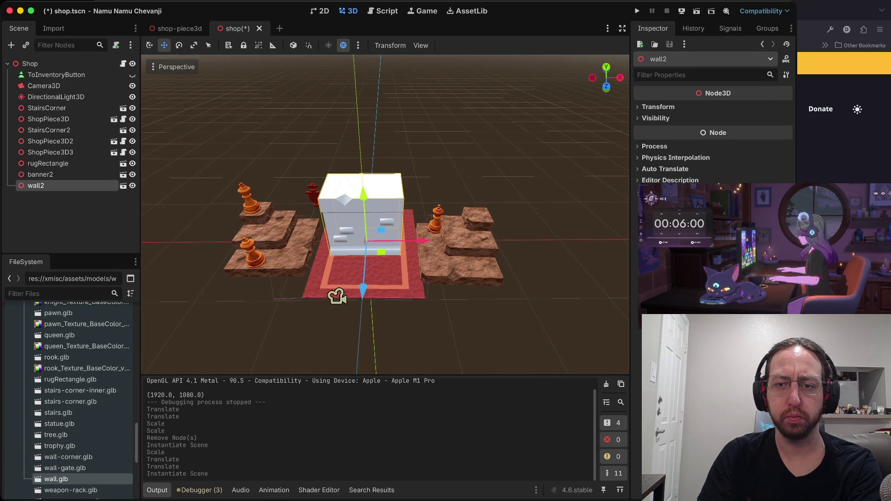
key("f")
Open wall.glb from the FileSystem dock as its own scene
scroll(385, 214, "down", 4)
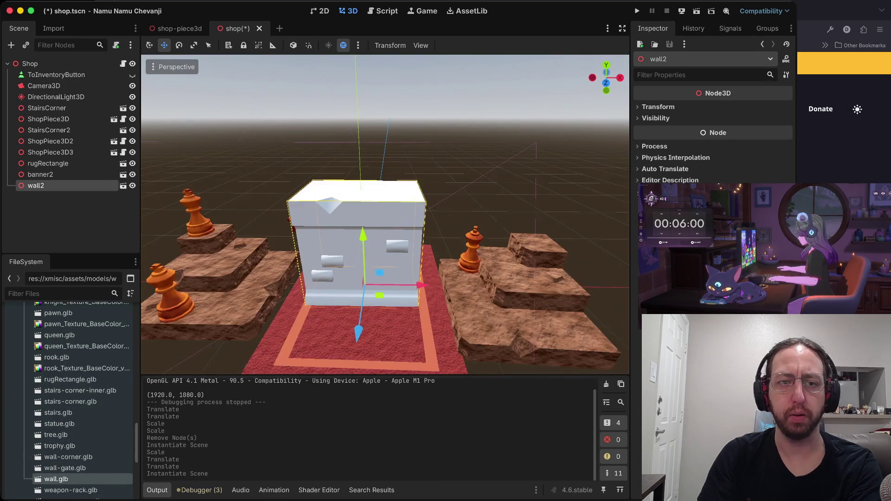
scroll(385, 214, "down", 3)
left_click(123, 186)
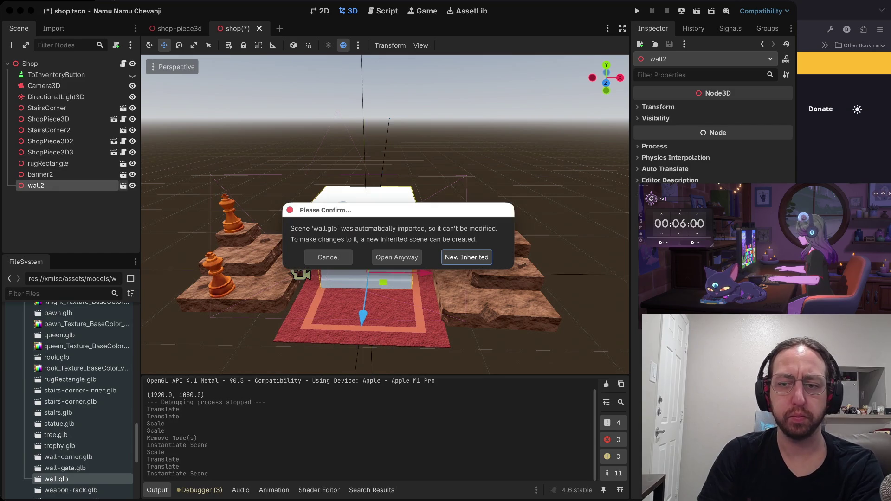
Create a New Inherited scene from wall.glb and make the wall mesh unique
key("Return")
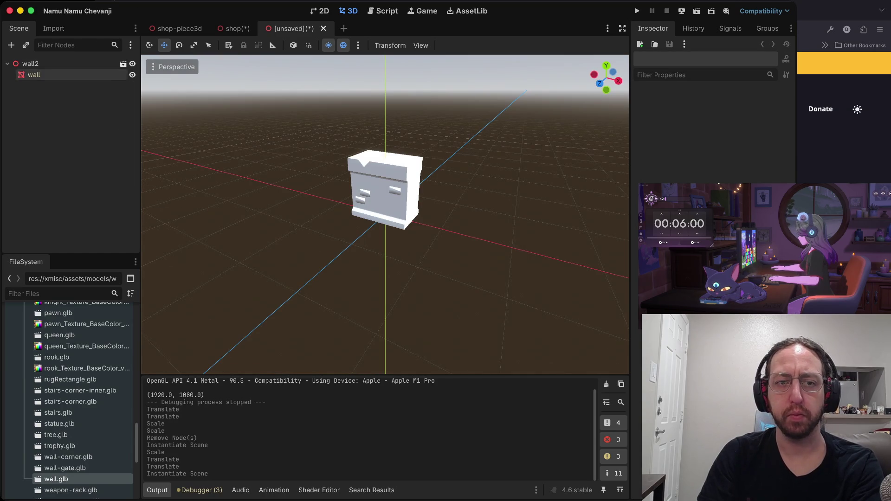
left_click(34, 75)
left_click(721, 117)
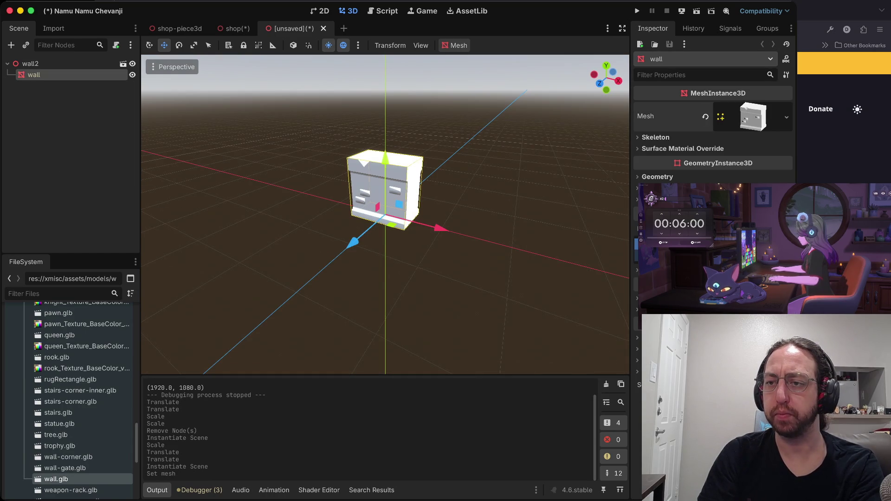
left_click(753, 117)
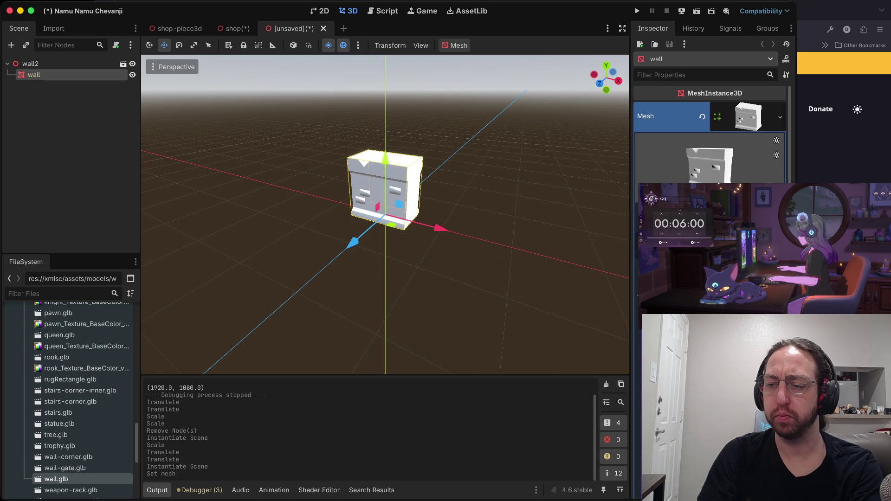
scroll(710, 139, "down", 5)
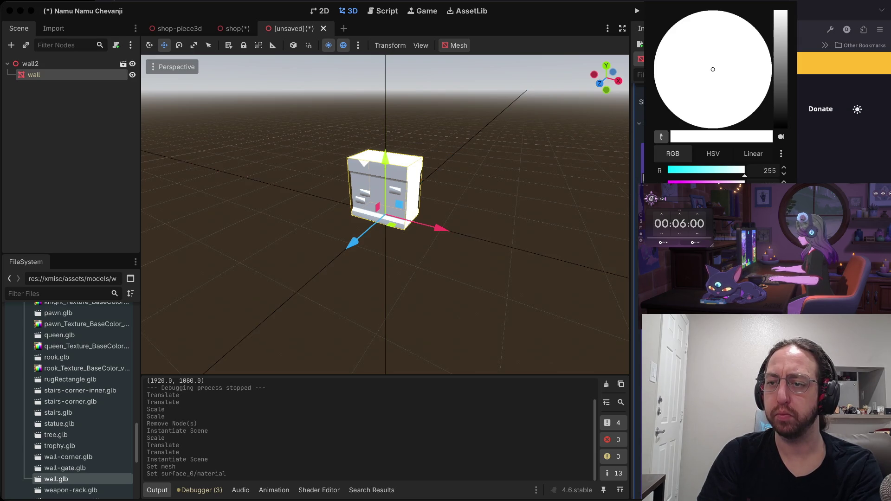
Tint the Surface 0 material albedo dark orange, then start saving the scene
mouse_move(715, 116)
left_mouse_down()
mouse_move(724, 121)
mouse_move(765, 98)
mouse_move(726, 80)
mouse_move(734, 83)
left_mouse_up()
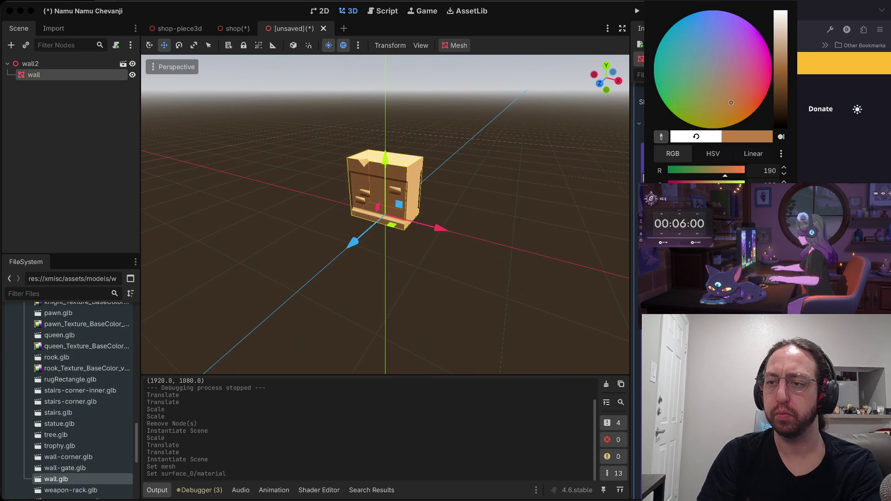
mouse_move(731, 109)
left_mouse_down()
mouse_move(716, 110)
mouse_move(740, 104)
left_mouse_up()
key("Escape")
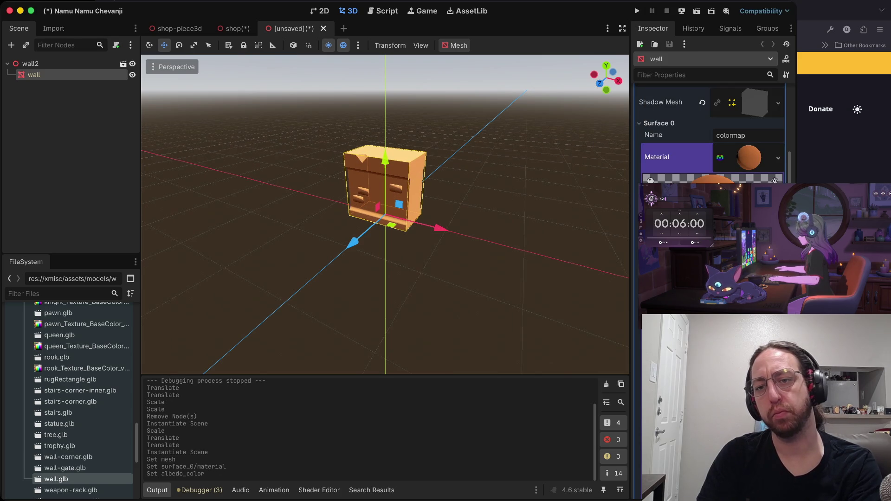
scroll(385, 213, "down", 5)
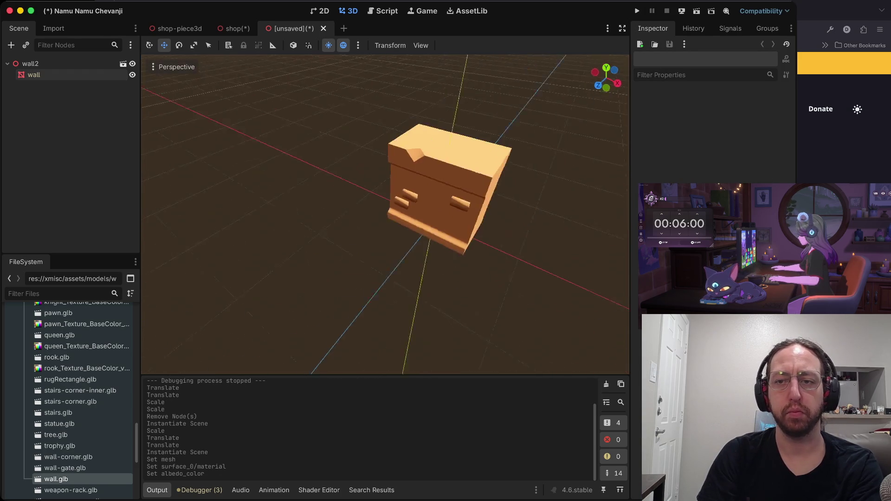
left_click(34, 74)
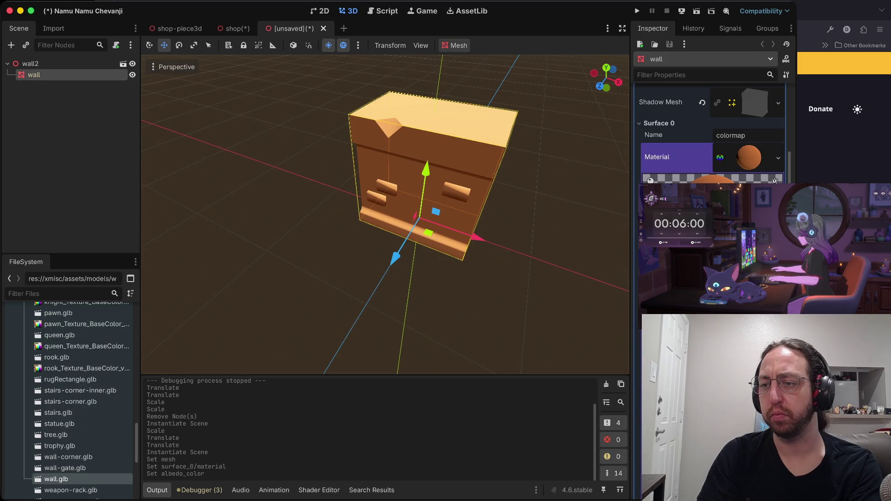
left_click(752, 204)
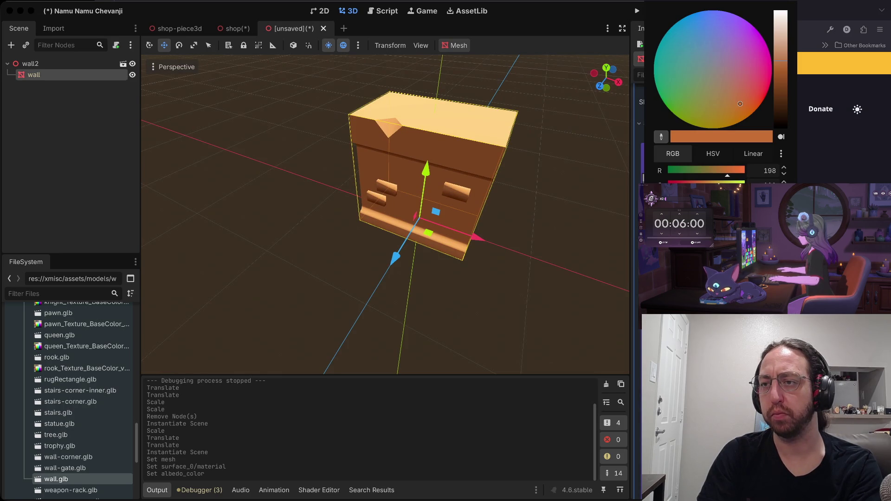
left_click_drag(781, 38, 780, 75)
key("Escape")
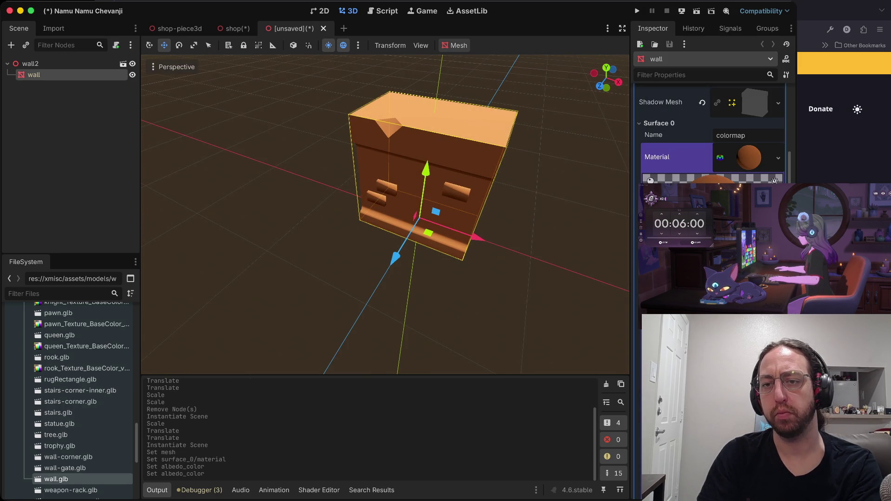
key("Escape")
key("ctrl+s")
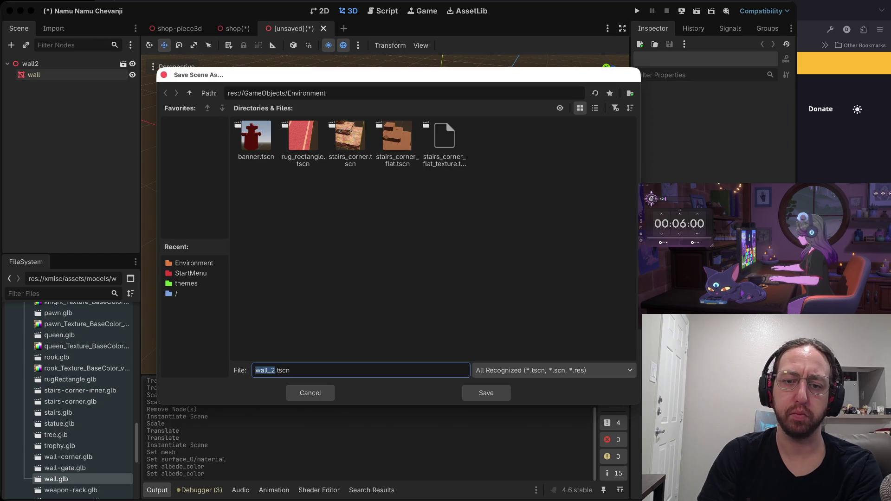
Save the orange inherited wall scene as wall.tscn in GameObjects/Environment
left_click(278, 370)
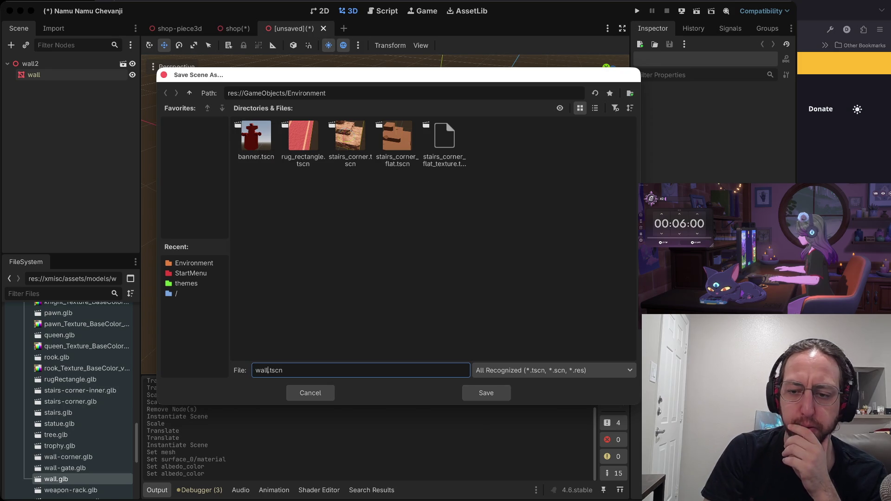
left_click(486, 392)
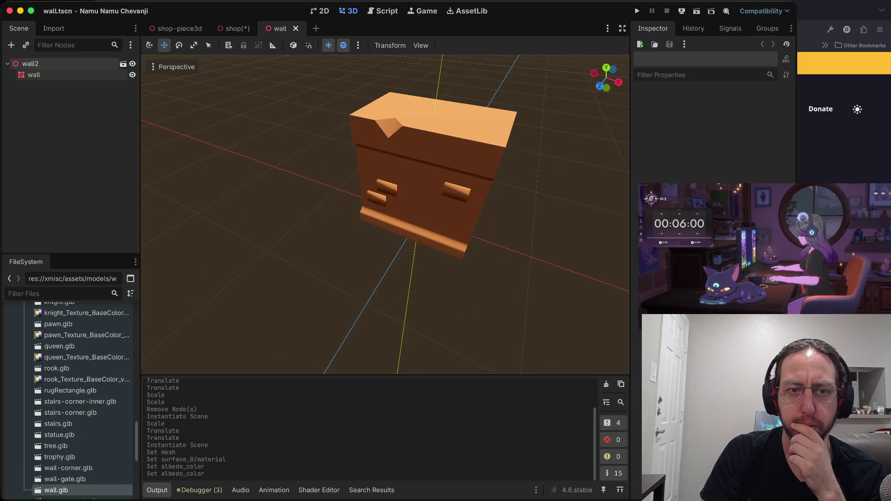
left_click(34, 75)
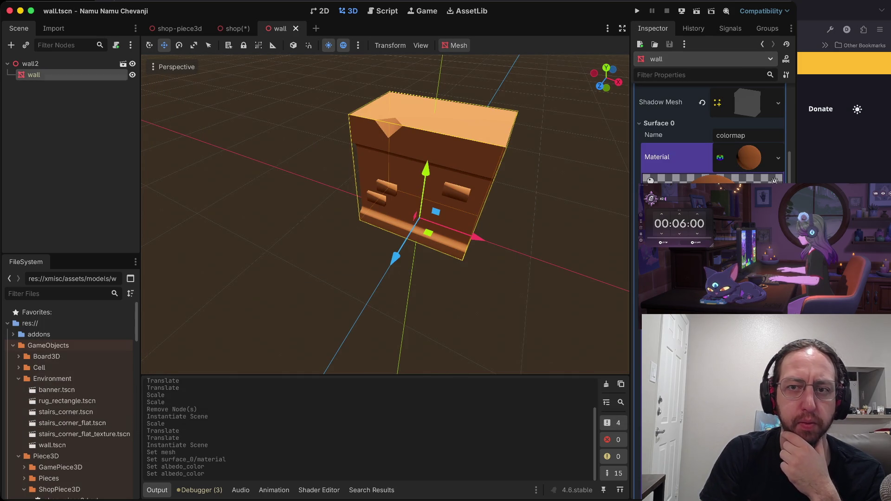
Delete the white wall.glb instance wall2 from the shop scene
left_click(234, 28)
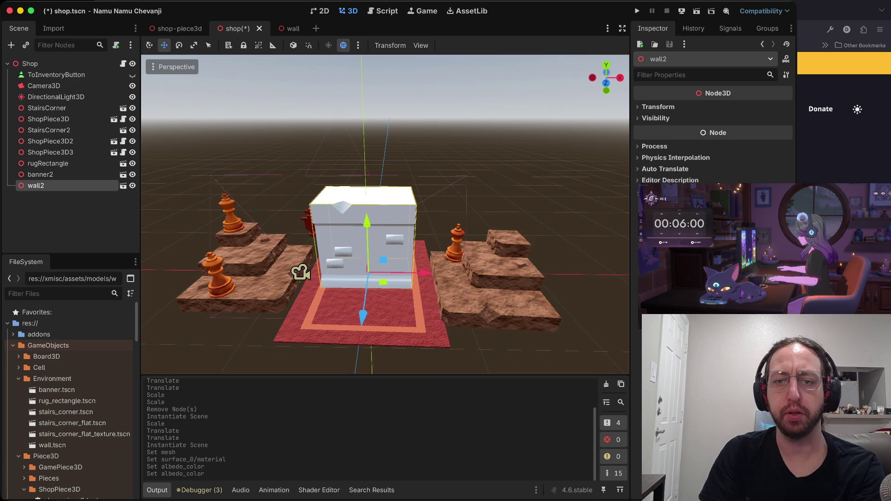
right_click(33, 186)
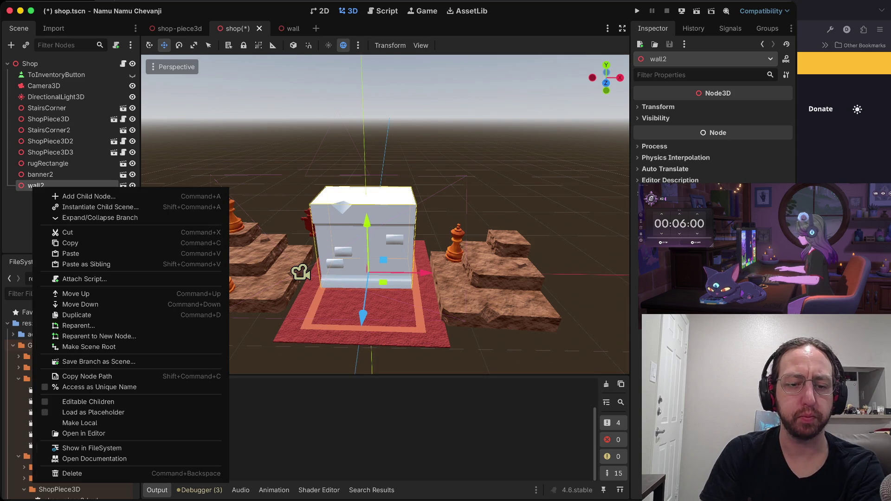
left_click(69, 473)
key("Return")
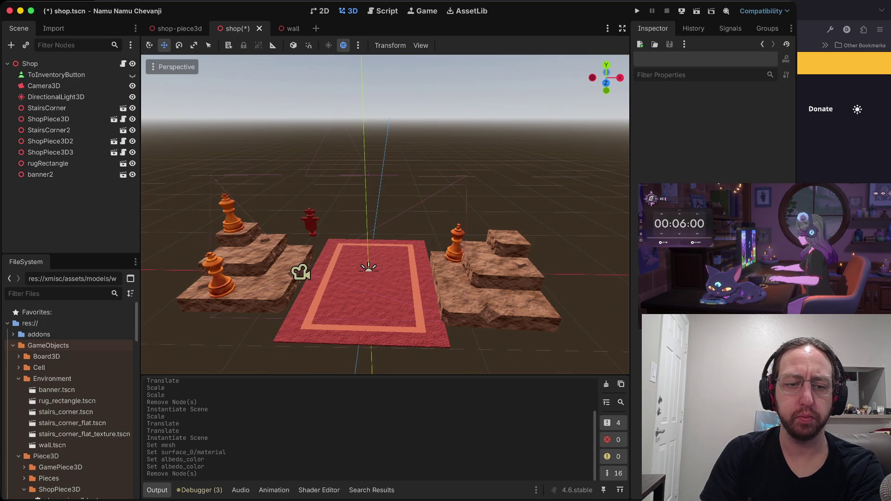
scroll(69, 412, "down", 5)
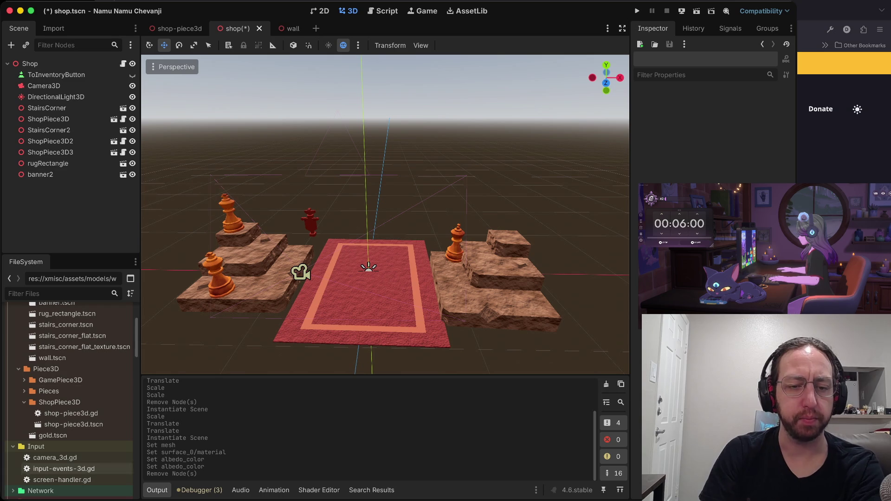
scroll(69, 380, "down", 2)
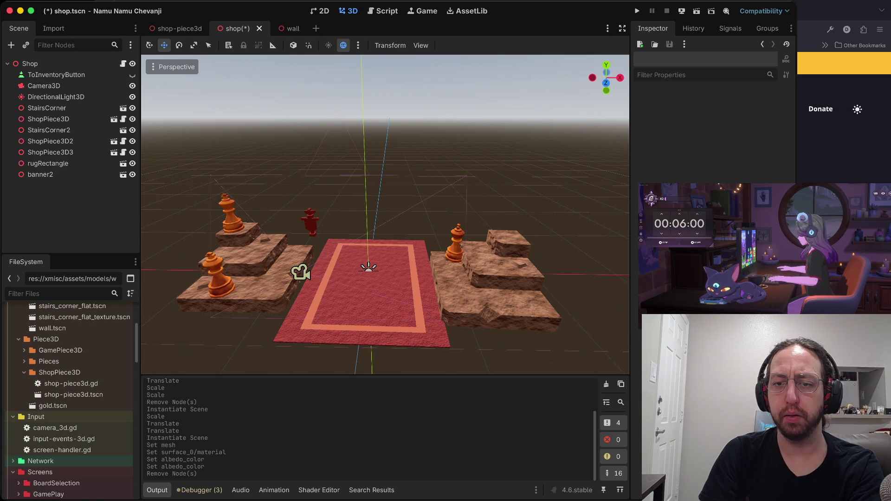
left_click(310, 222)
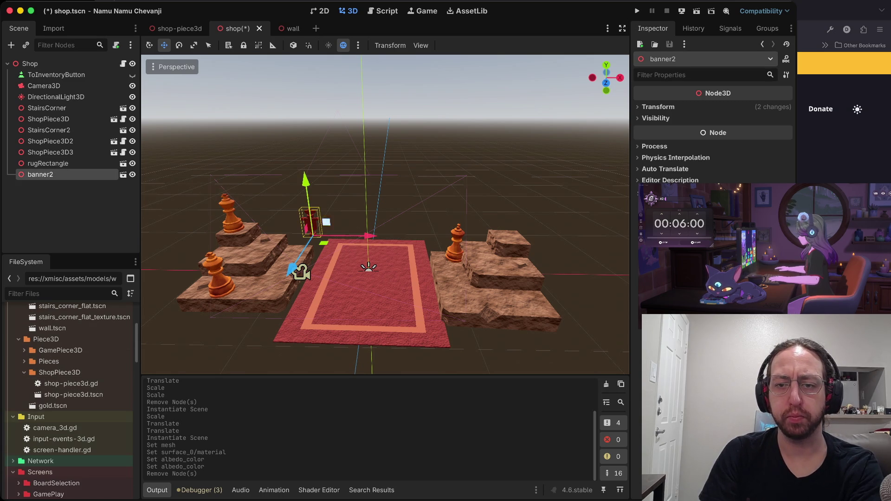
Move the small banner onto the left stairs and raise it above them
mouse_move(306, 253)
left_mouse_down()
mouse_move(239, 214)
mouse_move(258, 242)
left_mouse_up()
mouse_move(213, 268)
left_mouse_down()
mouse_move(158, 301)
mouse_move(208, 268)
mouse_move(158, 301)
mouse_move(158, 312)
left_mouse_up()
left_click_drag(261, 274, 348, 274)
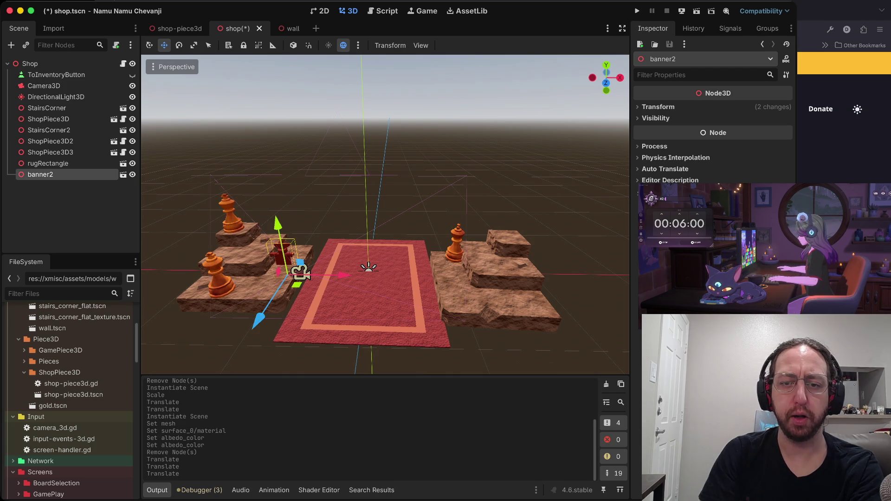
mouse_move(278, 230)
left_mouse_down()
mouse_move(261, 141)
mouse_move(275, 208)
left_mouse_up()
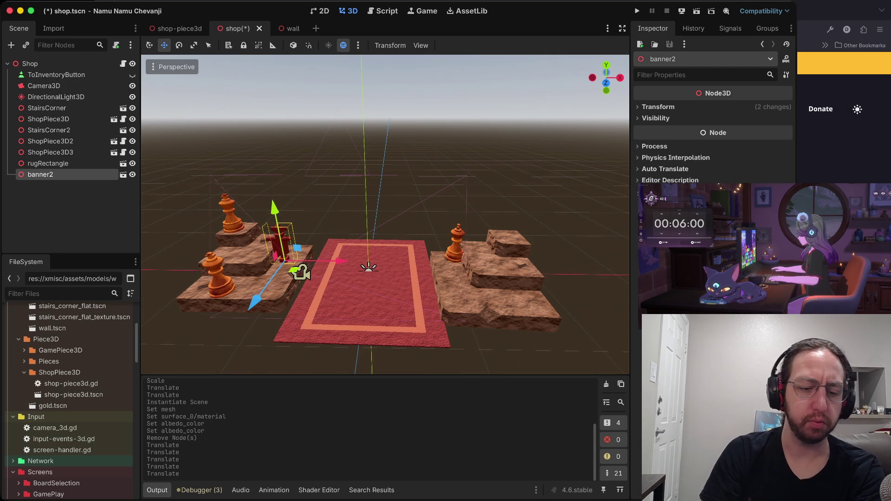
mouse_move(341, 262)
left_mouse_down()
mouse_move(325, 261)
mouse_move(341, 262)
left_mouse_up()
mouse_move(255, 303)
left_mouse_down()
mouse_move(323, 257)
mouse_move(316, 263)
left_mouse_up()
Rotate the banner about 24 degrees, adjust its size, and save the shop scene
left_click(179, 45)
key("r")
key("Escape")
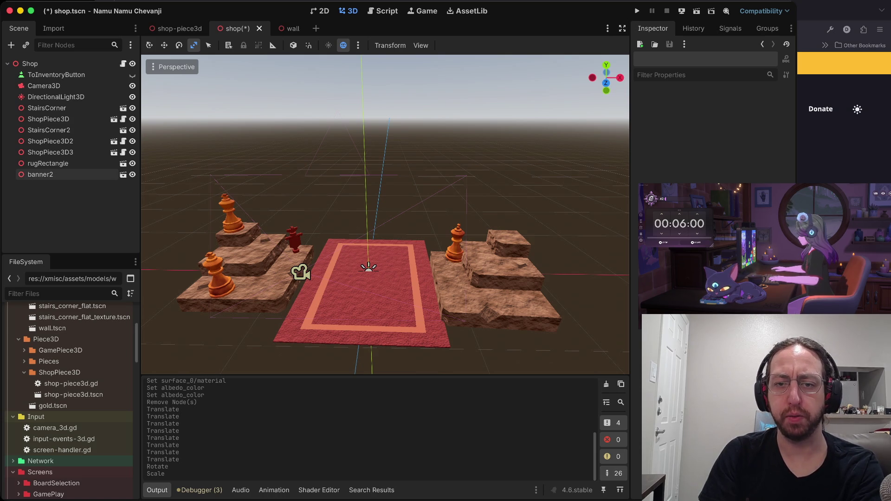
left_click(46, 174)
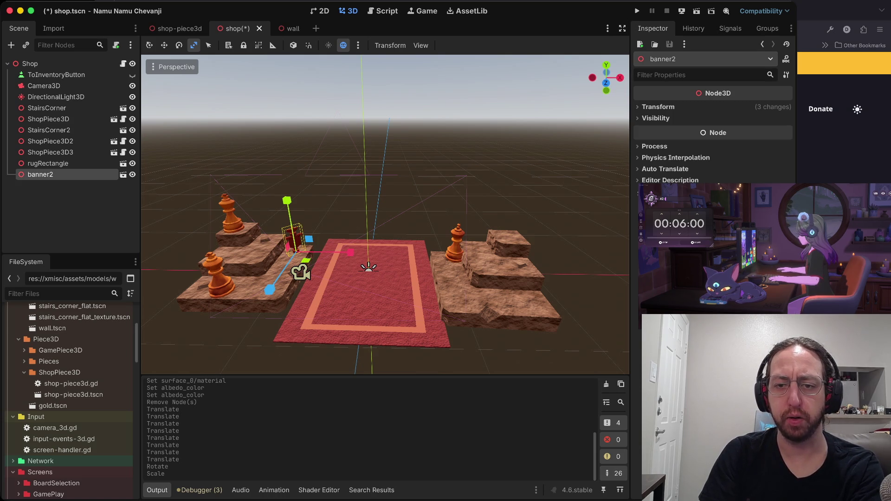
key("s")
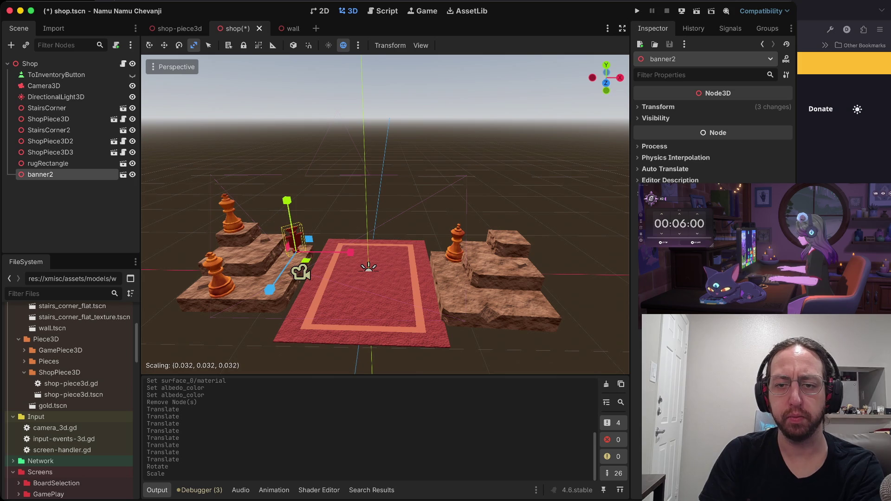
key("Return")
key("ctrl+s")
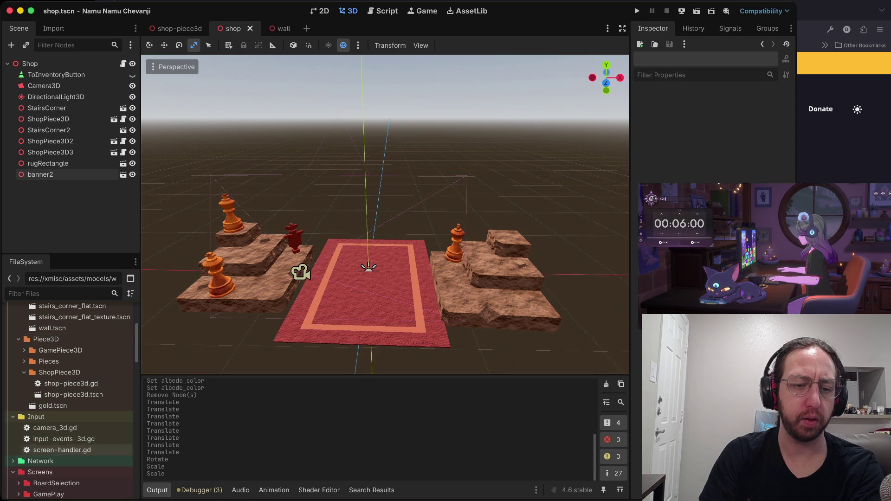
Rename the banner2 node to relic1
left_click(41, 175)
key("Return")
type("relic1")
key("Return")
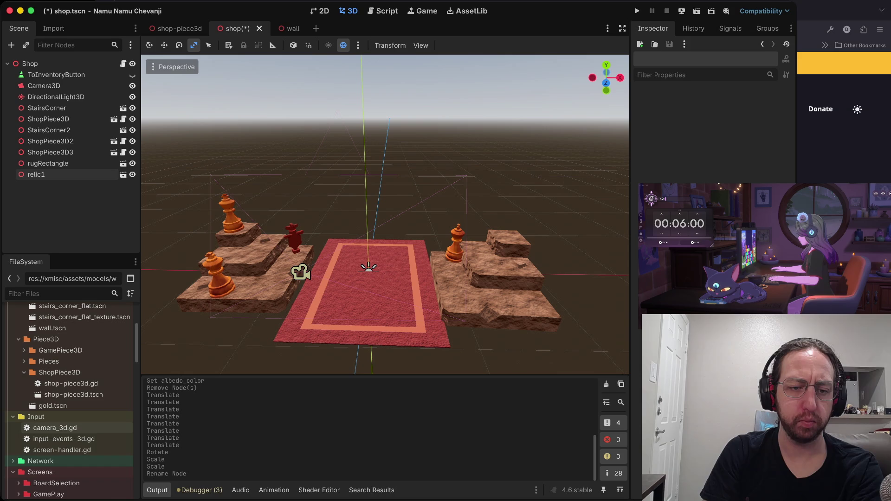
scroll(51, 425, "down", 3)
scroll(70, 418, "up", 5)
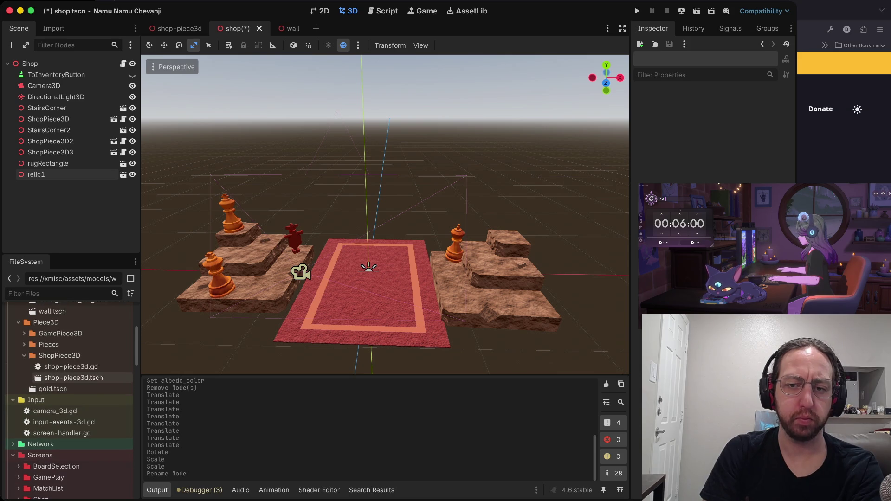
scroll(69, 417, "up", 4)
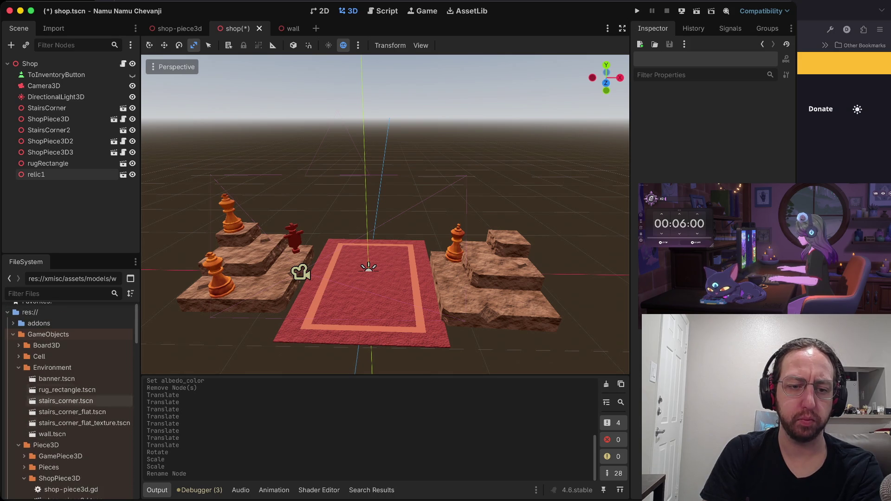
Add a wall.tscn instance, wall2, and move it right toward the right-hand stairs
left_click(52, 434)
mouse_move(52, 434)
left_mouse_down()
mouse_move(88, 99)
mouse_move(55, 65)
left_mouse_up()
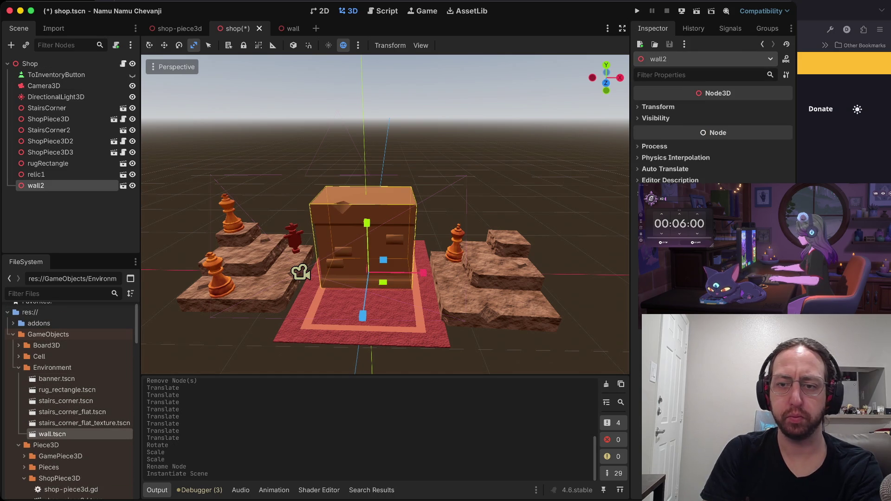
key("e")
key("w")
mouse_move(423, 273)
left_mouse_down()
mouse_move(603, 275)
mouse_move(523, 309)
left_mouse_up()
key("e")
key("w")
mouse_move(599, 342)
left_mouse_down()
mouse_move(620, 350)
mouse_move(613, 345)
left_mouse_up()
Try stretching and rotating wall2, undoing the unwanted height and rotation changes
key("r")
mouse_move(580, 244)
left_mouse_down()
mouse_move(592, 210)
mouse_move(581, 244)
left_mouse_up()
key("ctrl+z")
key("w")
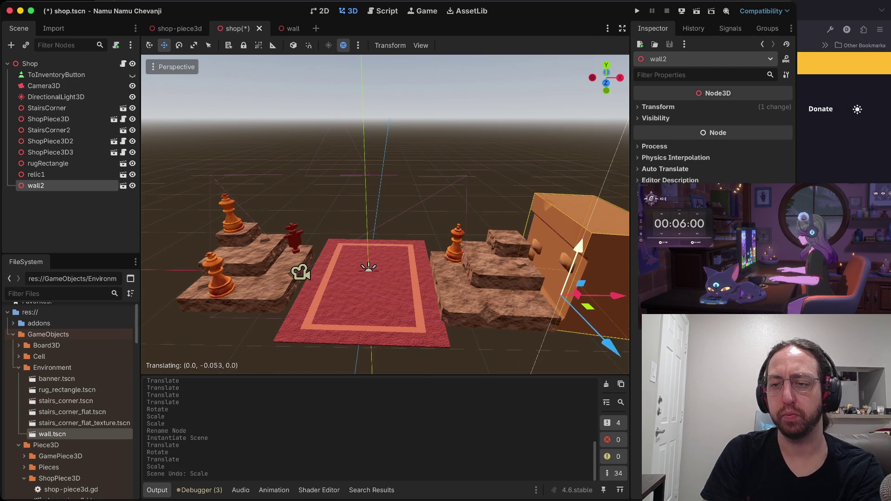
key("r")
key("e")
mouse_move(584, 265)
left_mouse_down()
mouse_move(595, 307)
mouse_move(584, 266)
left_mouse_up()
key("ctrl+z")
key("ctrl+z")
key("ctrl+z")
key("ctrl+shift+z")
Try scaling wall2 taller on Y, undoing both scales, then deselect it
key("r")
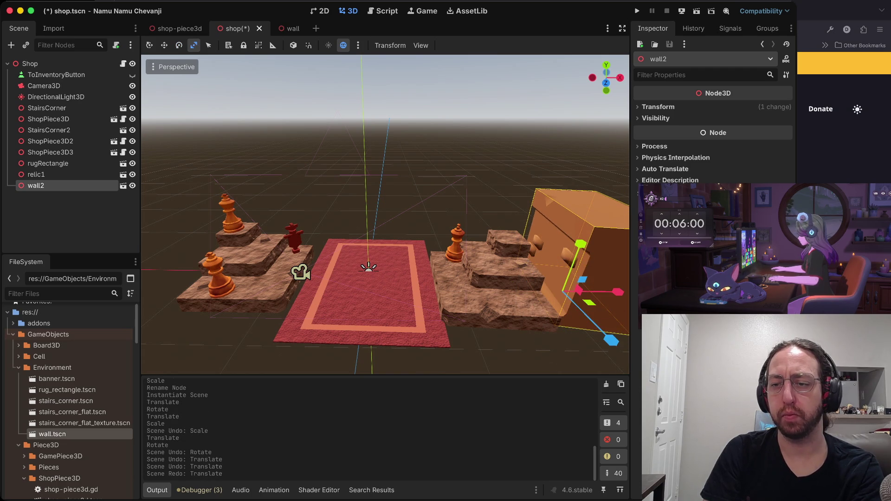
left_click_drag(580, 243, 580, 176)
key("ctrl+z")
left_click_drag(580, 243, 580, 218)
key("ctrl+z")
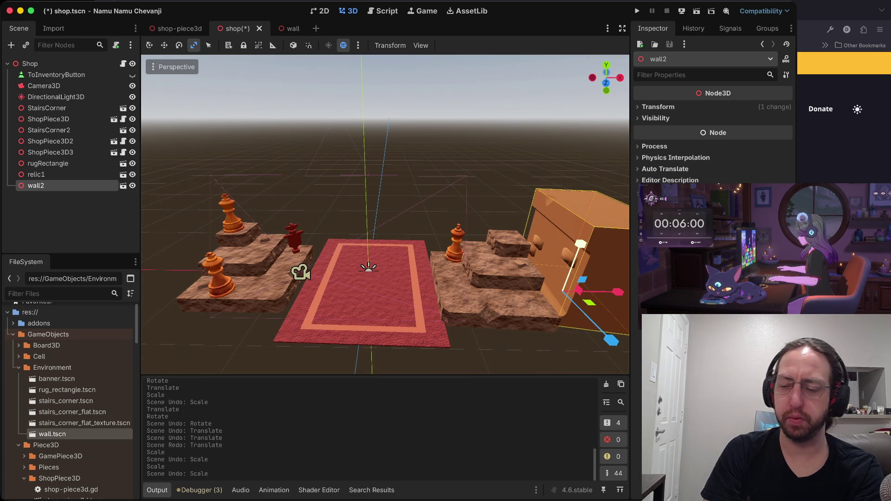
left_click(497, 293)
scroll(497, 292, "left", 10)
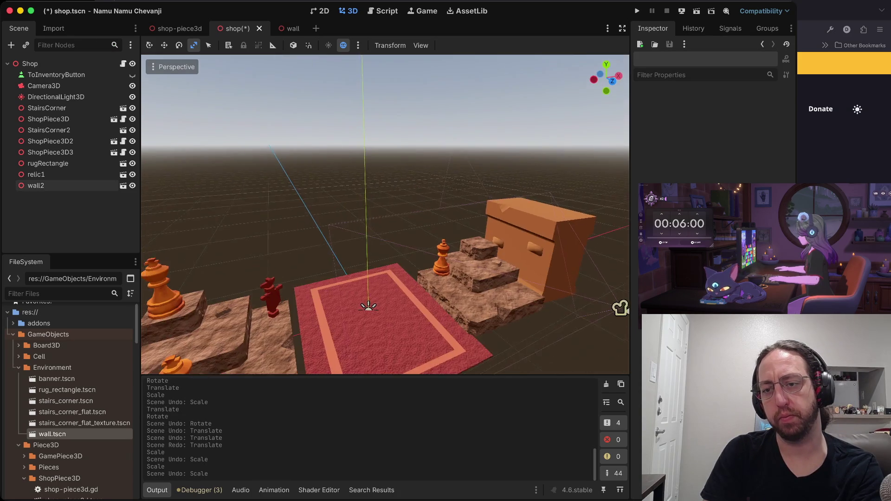
Open the StairsCorner node's scene for editing
scroll(385, 213, "down", 5)
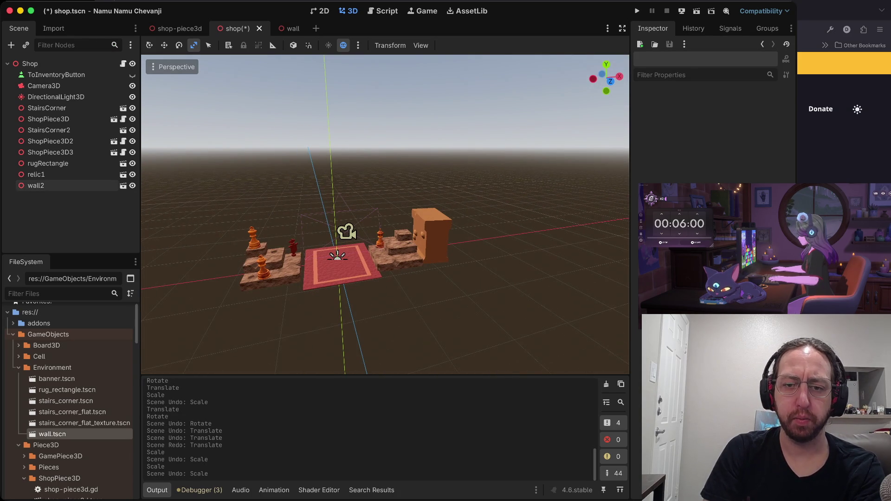
left_click(46, 108)
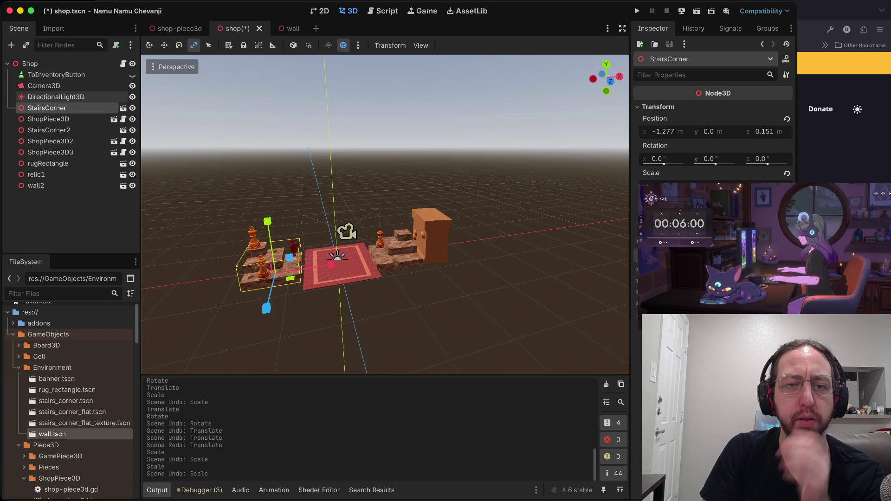
left_click(123, 108)
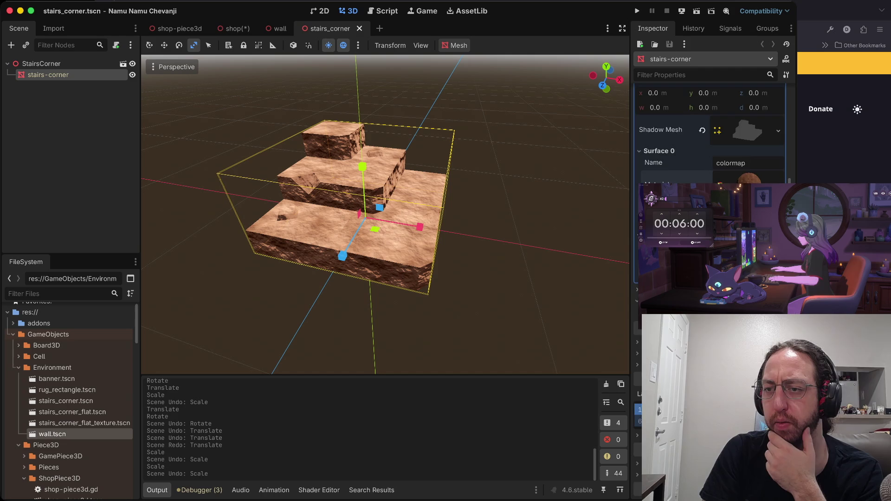
scroll(709, 135, "up", 5)
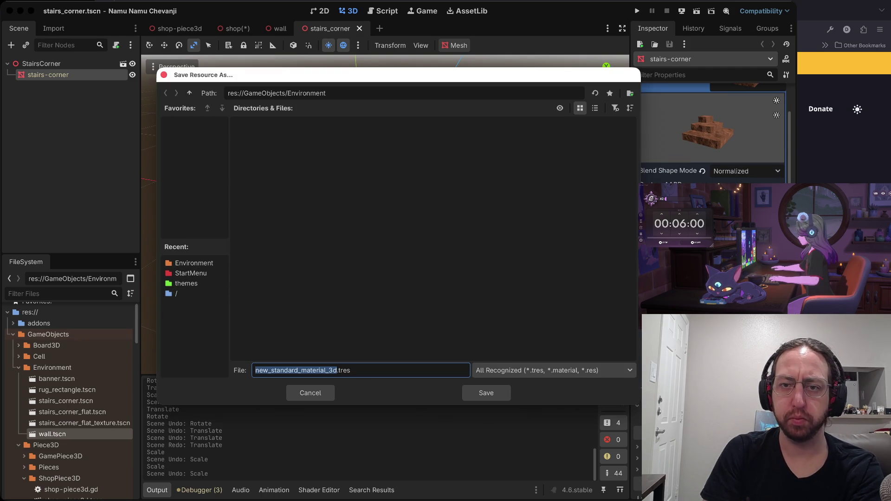
Save the surface material as stone-material.tres, then save the stairs_corner scene
left_click(326, 93)
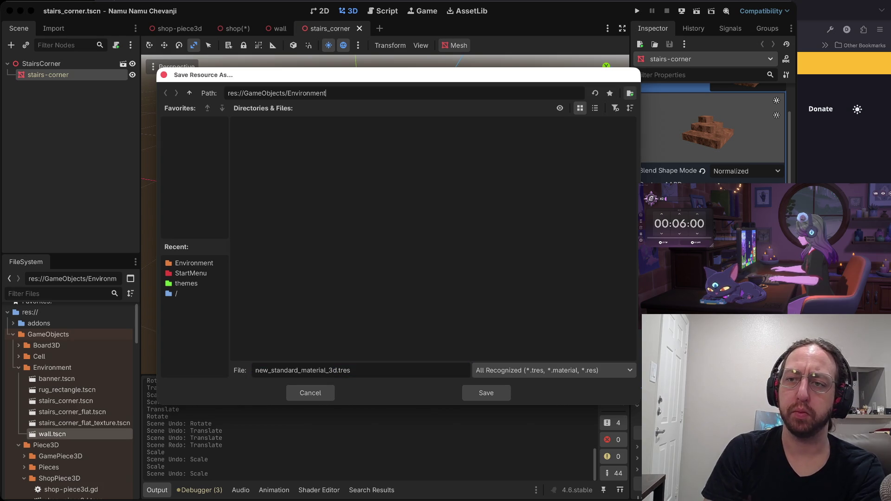
key("ctrl+BackSpace")
key("ctrl+BackSpace")
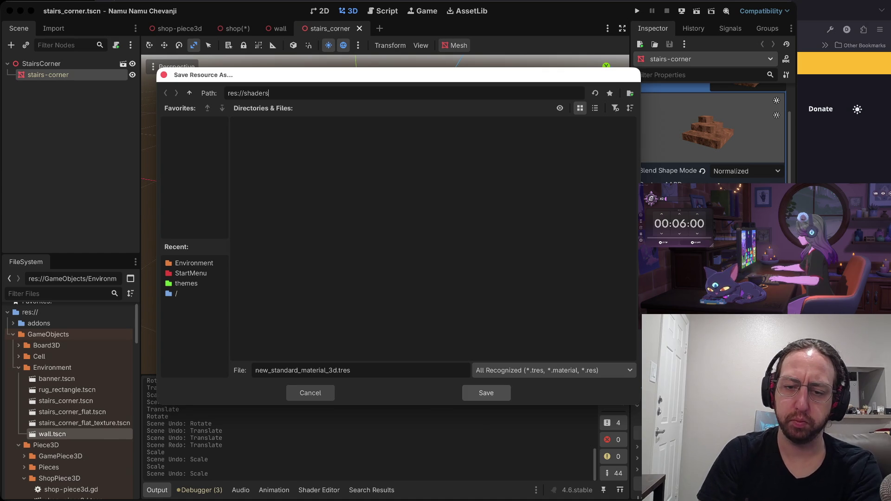
key("Tab")
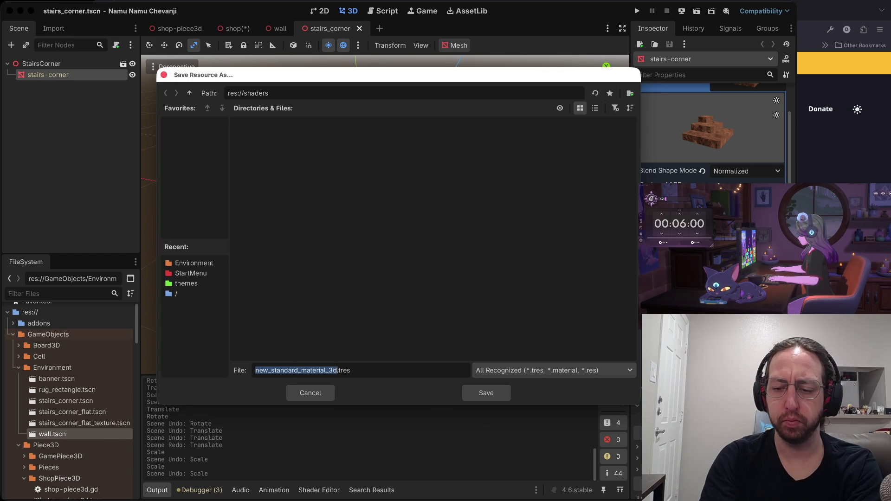
type("stone-")
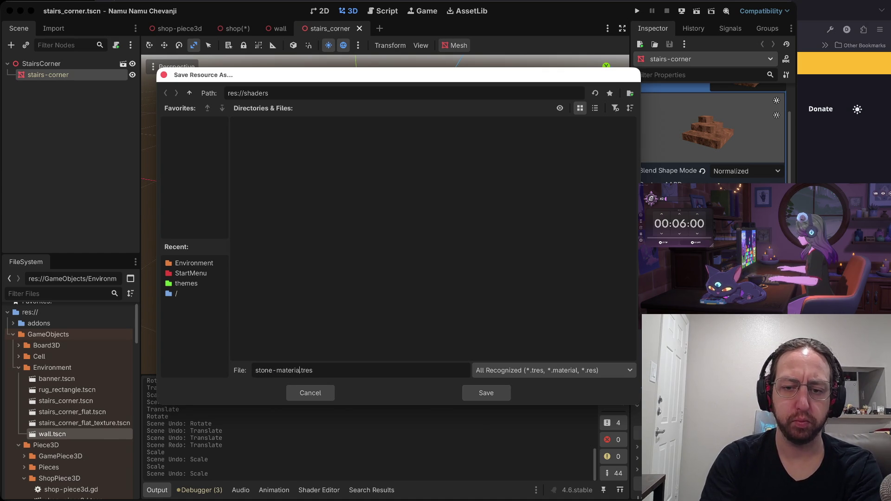
key("Return")
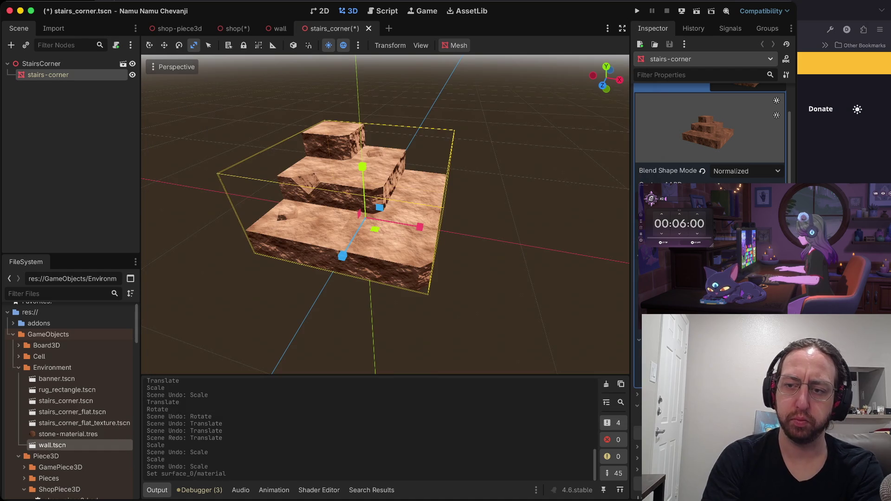
key("ctrl+s")
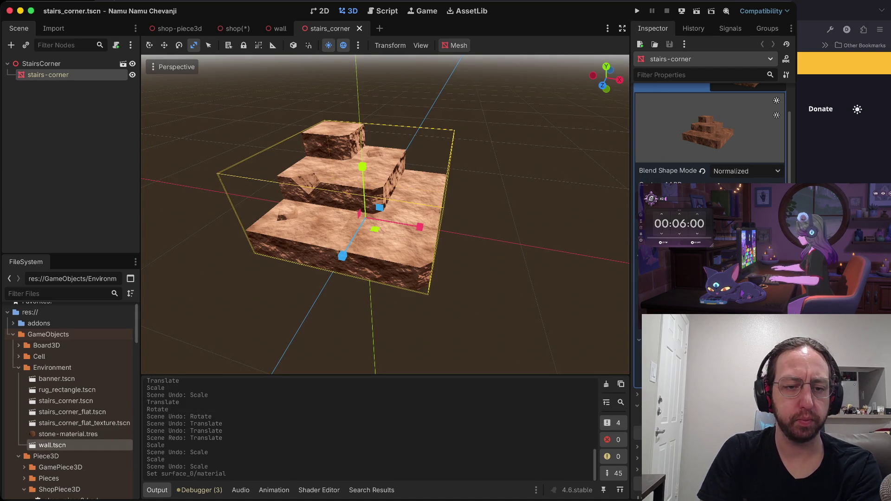
Move stone-material.tres into the res://shaders folder
scroll(70, 416, "down", 4)
scroll(69, 401, "down", 10)
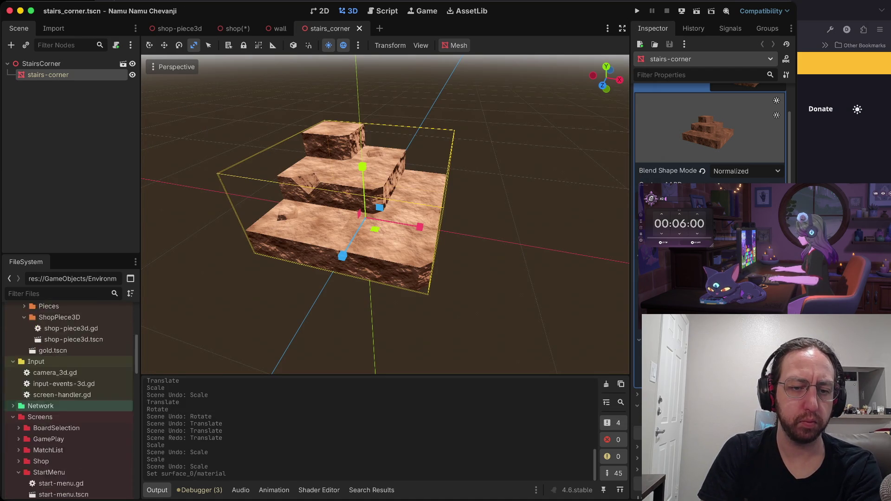
scroll(69, 399, "up", 9)
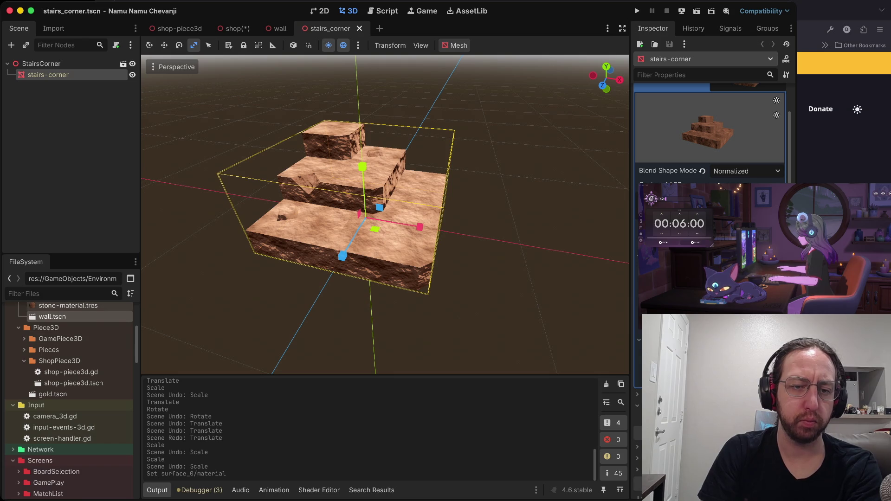
scroll(69, 399, "down", 8)
mouse_move(60, 482)
left_mouse_down()
mouse_move(69, 370)
mouse_move(39, 338)
left_mouse_up()
key("Return")
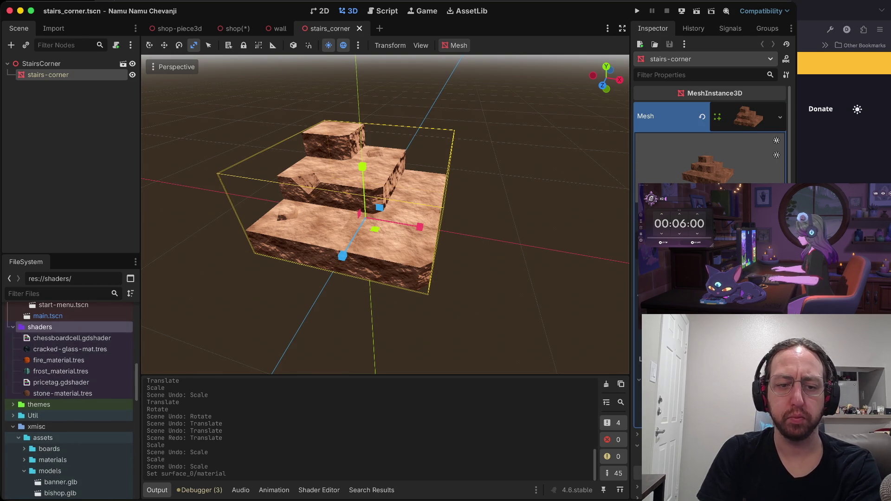
Close the stairs_corner scene and select the wall mesh node in the wall scene
scroll(69, 349, "up", 3)
scroll(385, 216, "down", 10)
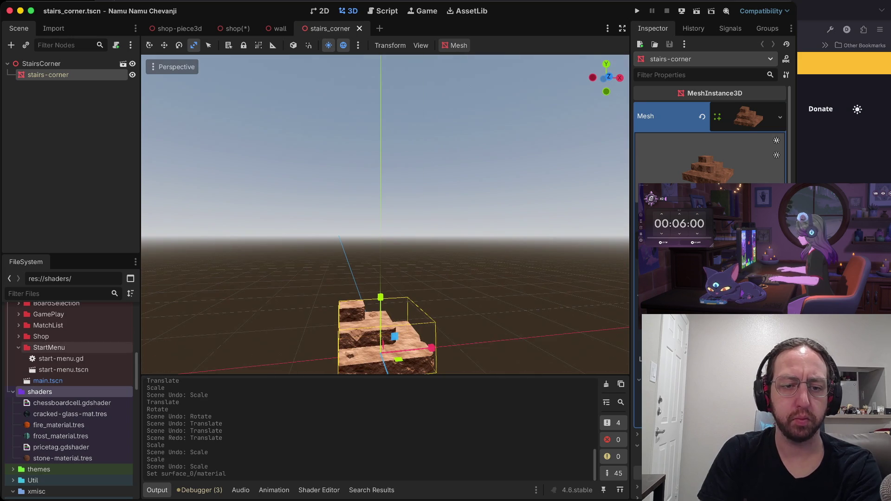
scroll(70, 349, "up", 1)
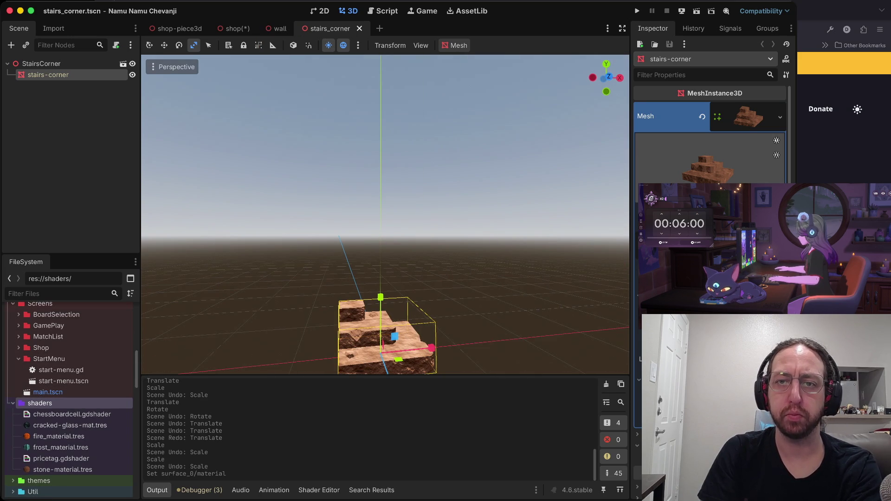
key("super+shift+w")
left_click(34, 75)
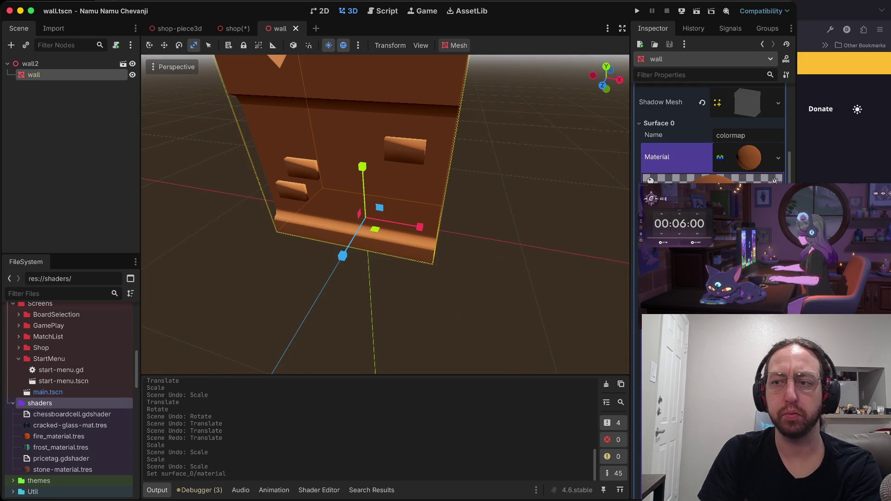
Assign stone-material.tres to the wall mesh, save, then select wall2 in the shop scene
left_click(778, 157)
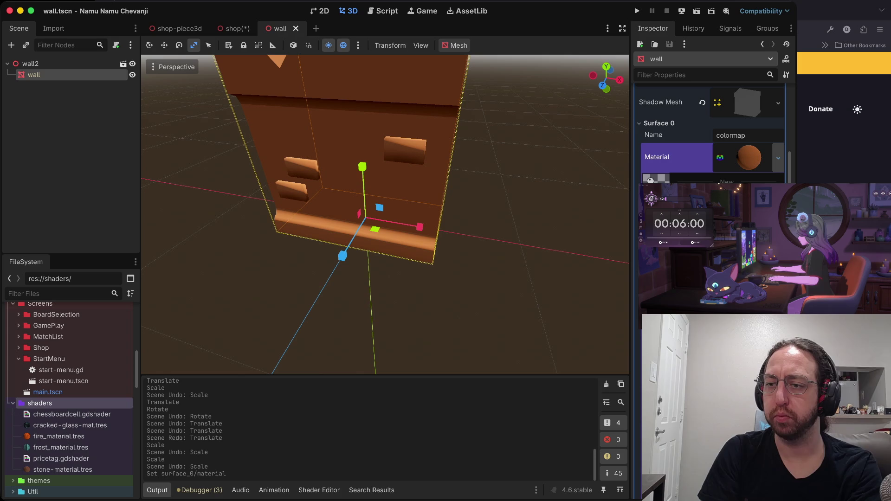
left_click(724, 260)
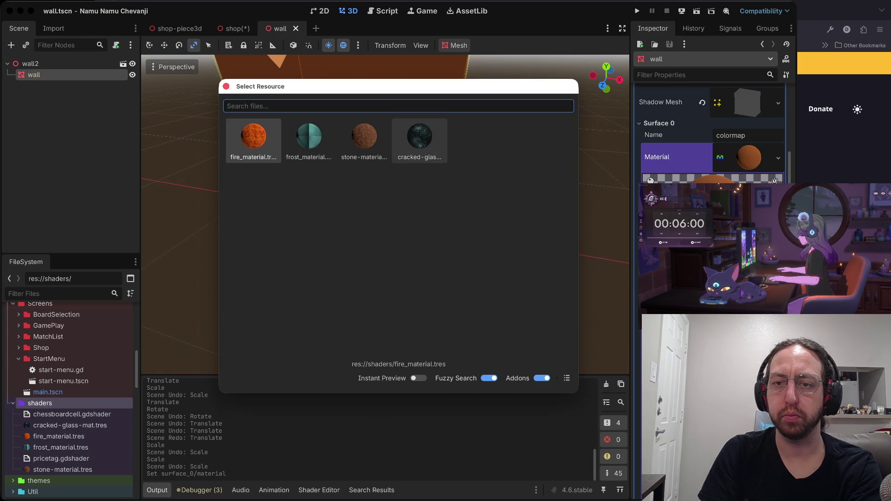
double_click(364, 137)
key("ctrl+s")
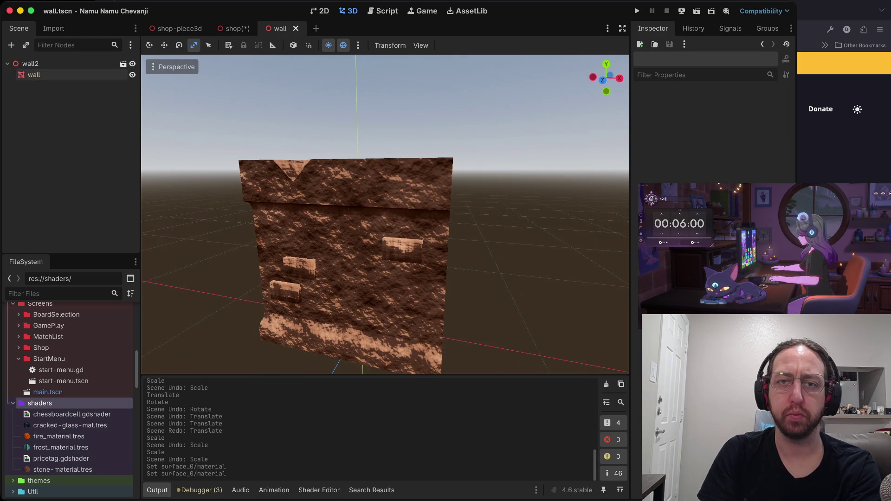
left_click(234, 29)
left_click(36, 186)
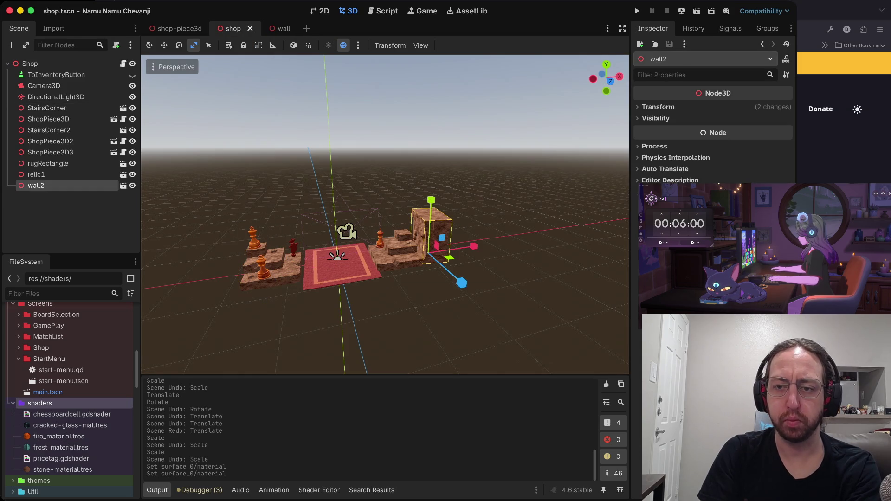
Rotate wall2 about 90 degrees in the viewport, undoing a stray paste under it
key("f")
key("e")
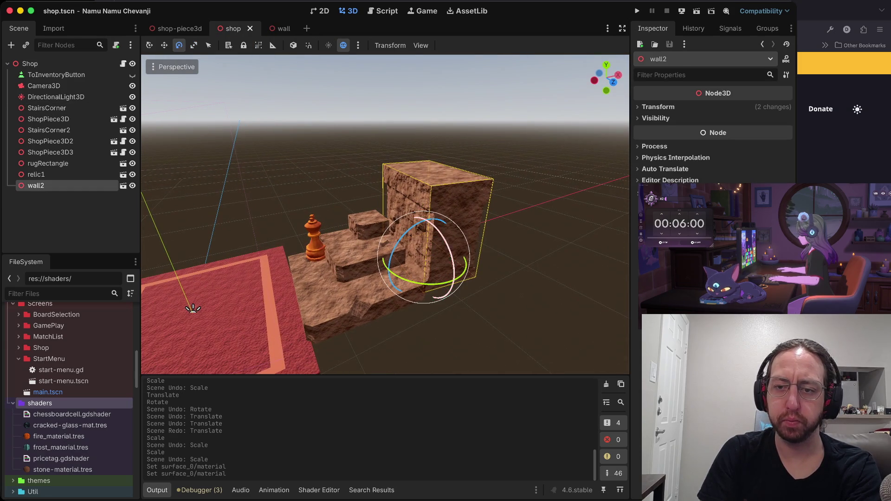
mouse_move(462, 274)
left_mouse_down()
mouse_move(440, 243)
mouse_move(439, 275)
mouse_move(439, 252)
mouse_move(454, 246)
left_mouse_up()
key("w")
key("ctrl+v")
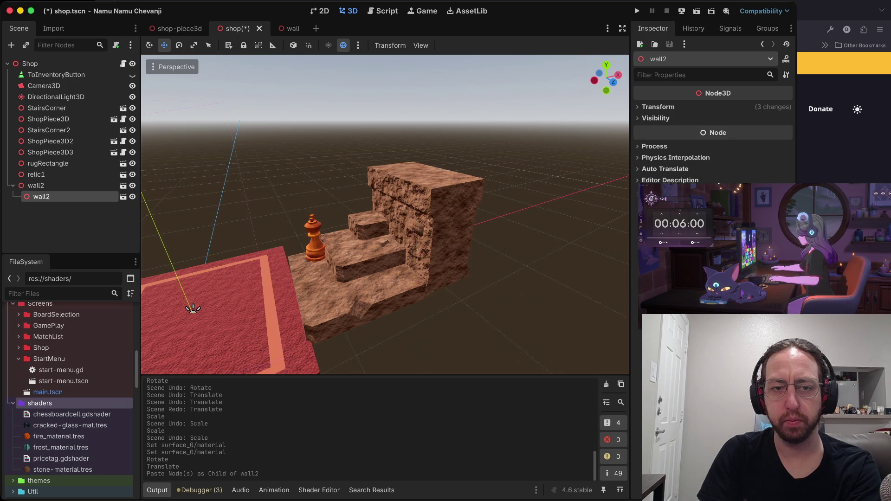
key("ctrl+z")
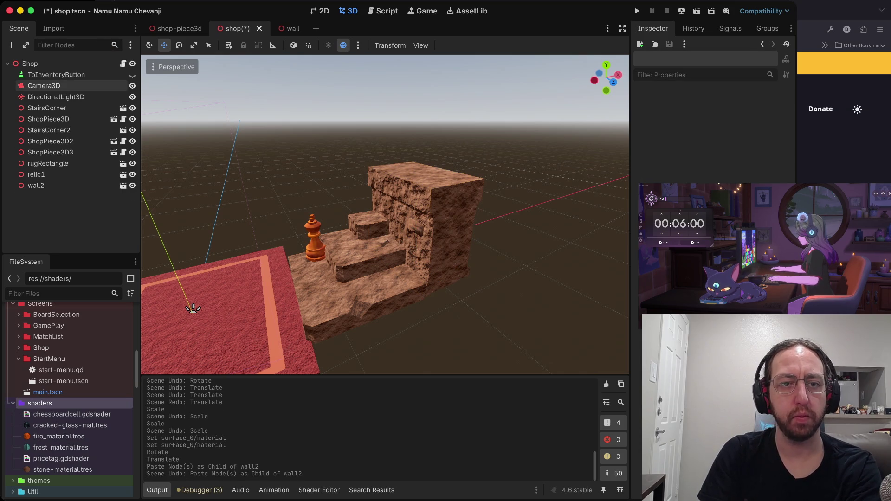
Create a Node3D named Walls under Shop and move wall2 into it
left_click(38, 66)
right_click(37, 66)
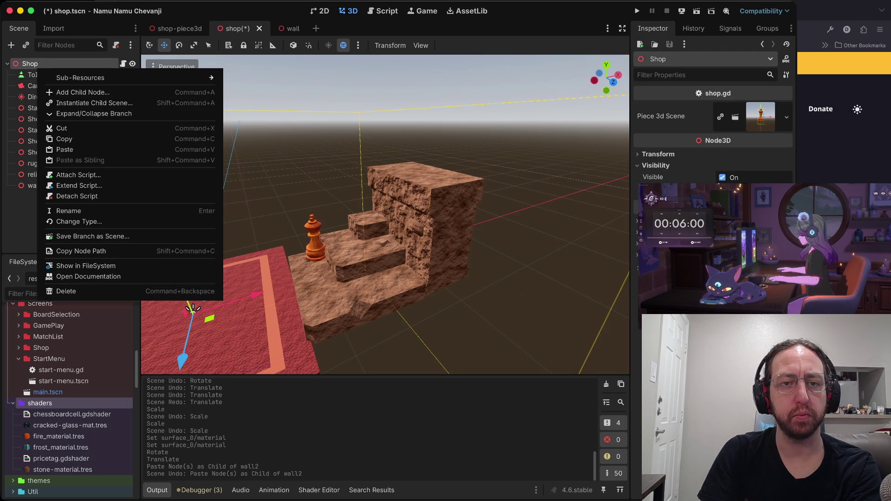
left_click(79, 92)
type("node3d")
key("Return")
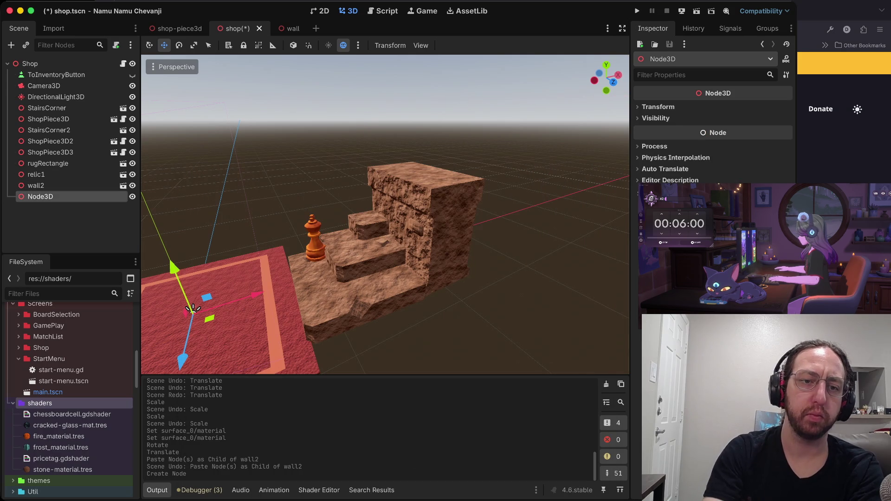
key("F2")
type("Walls")
key("Return")
left_click(193, 309)
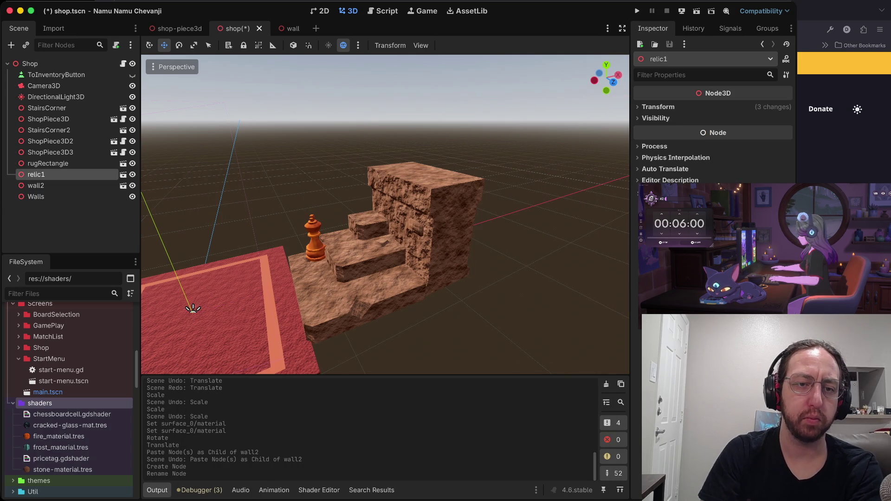
left_click(35, 185)
left_click_drag(36, 185, 37, 197)
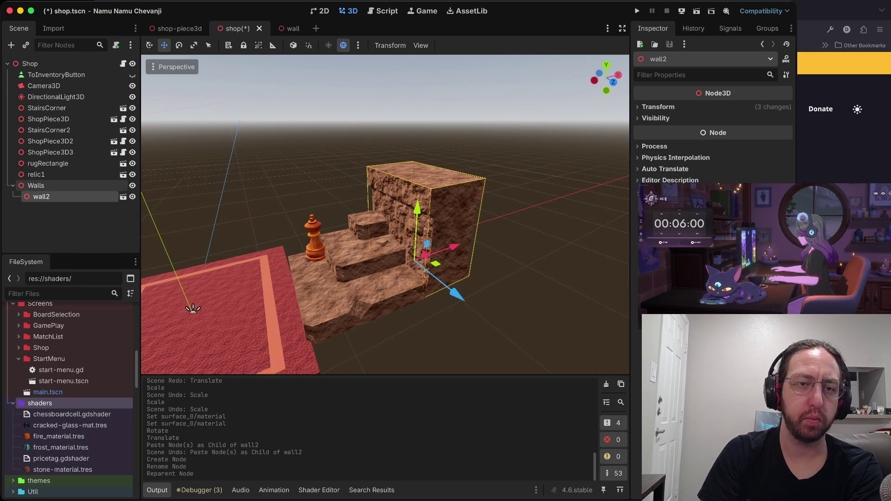
Create a Node3D named Pieces under Shop and move the three ShopPiece3D nodes into it
left_click(43, 63)
right_click(43, 63)
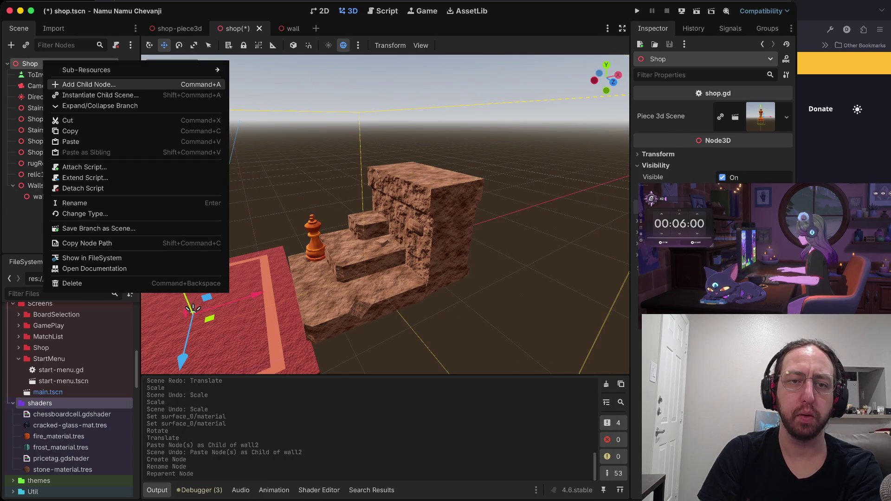
left_click(88, 84)
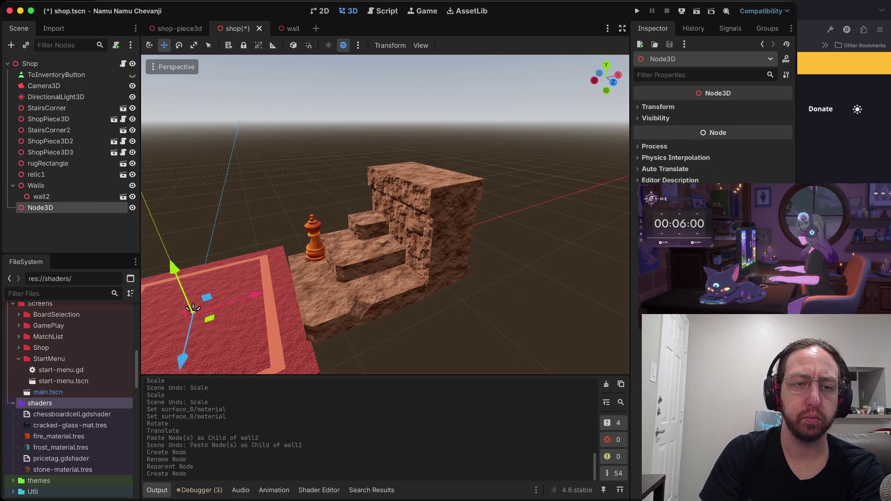
key("F2")
type("Pieces")
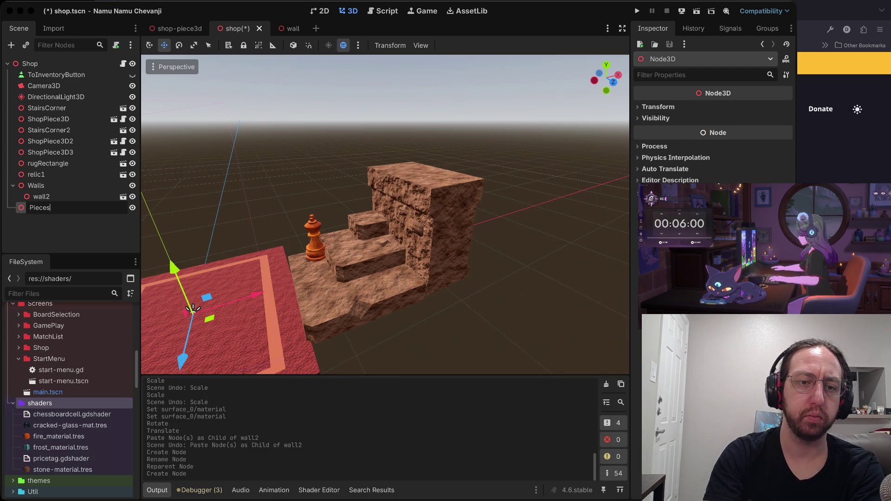
key("Return")
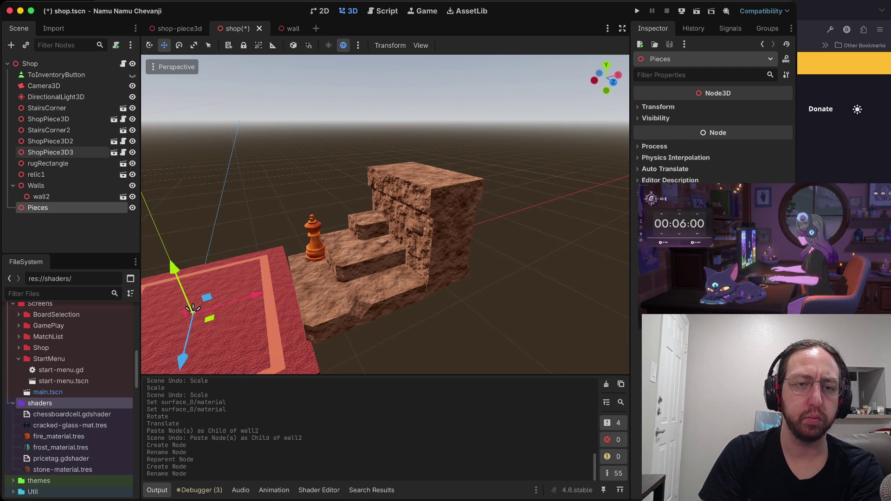
key("Up")
key("Up")
key("Up")
key("Down")
key("Down")
key("Down")
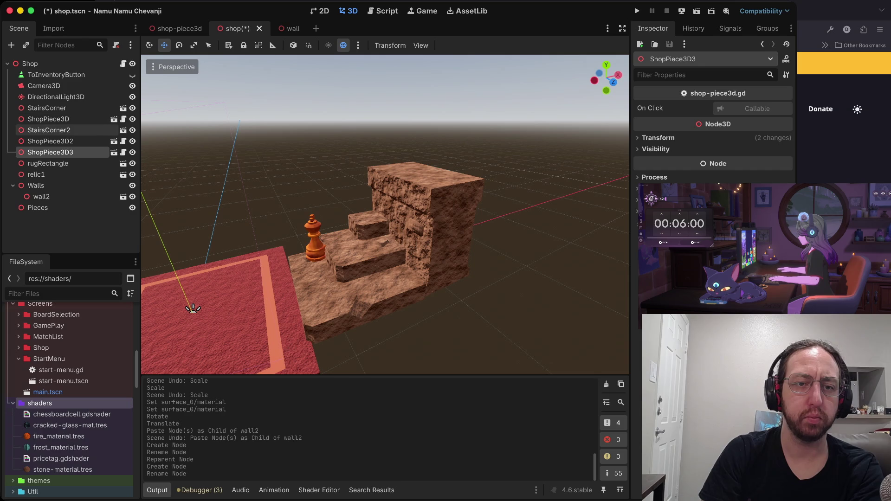
key("shift+Up")
key("shift+Up")
key("shift+Up")
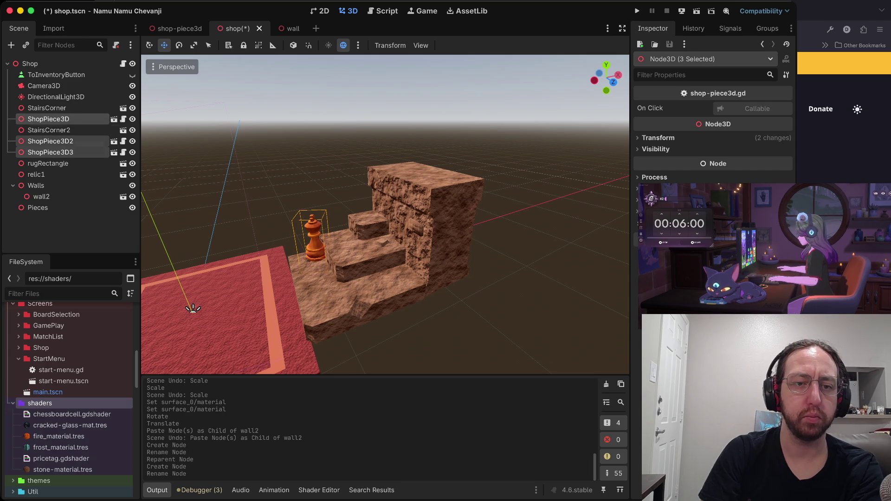
mouse_move(50, 152)
left_mouse_down()
mouse_move(53, 207)
mouse_move(42, 207)
left_mouse_up()
Collapse the Pieces and Walls groups and return to the Shop root node
key("Up")
key("Up")
key("Up")
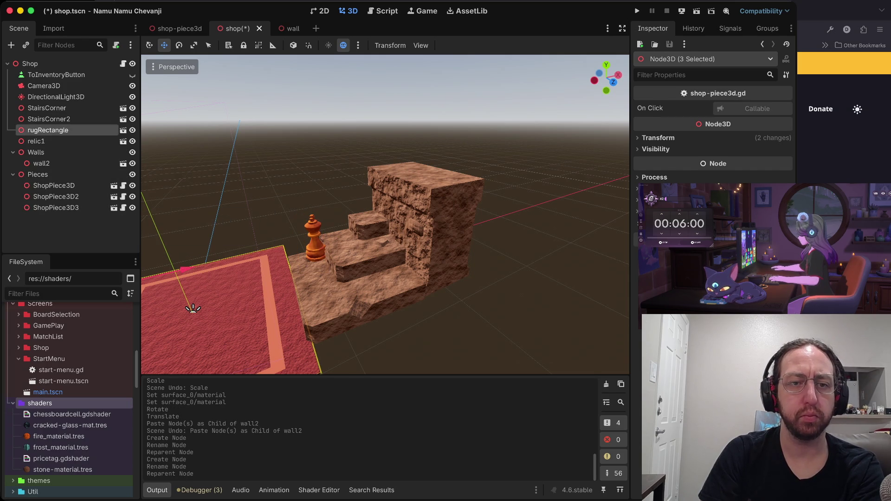
key("Down")
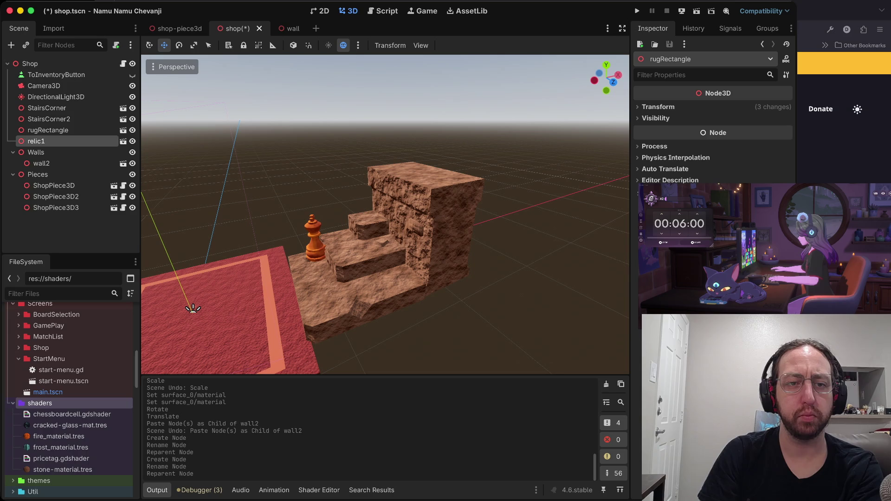
key("Down")
key("Down")
key("Down")
key("Left")
key("Up")
key("Left")
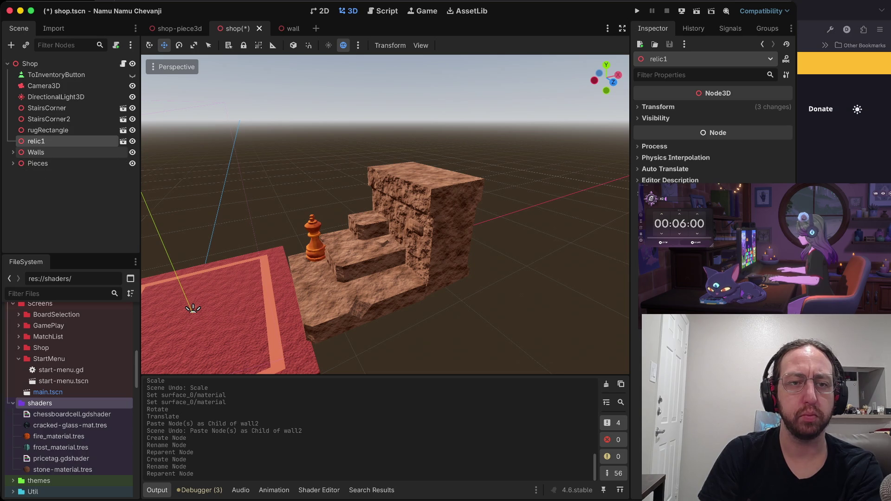
key("Left")
key("Left")
Add a Node3D named Relics under Shop and move relic1 into it
key("Menu")
key("Down")
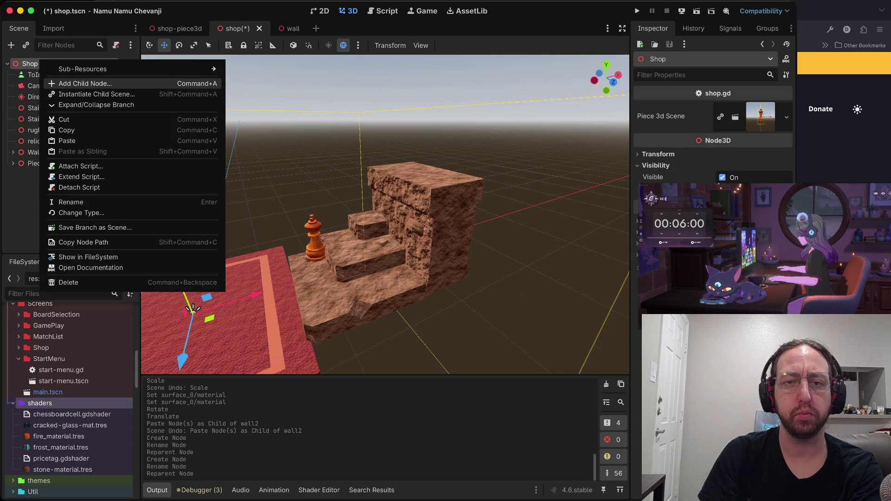
key("Return")
key("Tab")
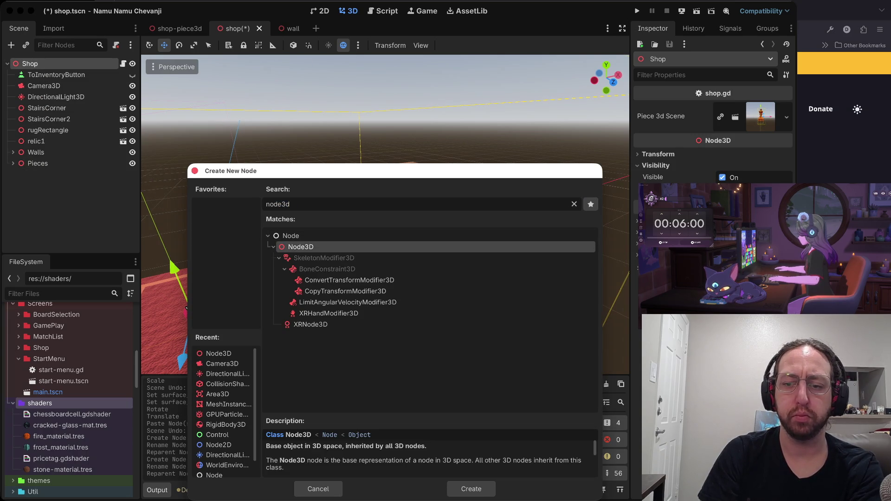
key("Return")
key("Return")
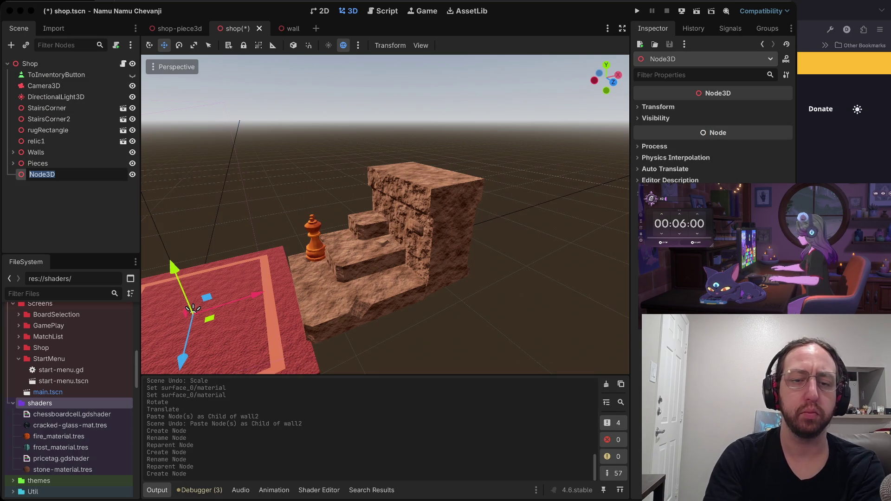
key("BackSpace")
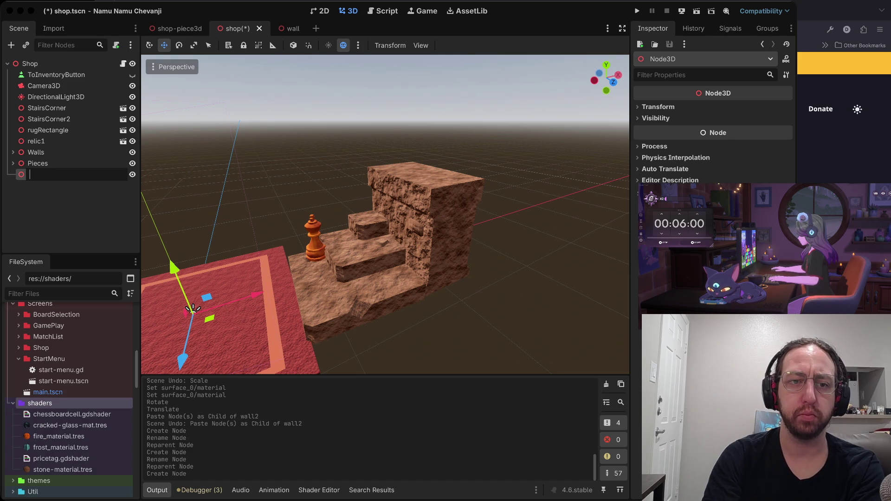
type("Relics")
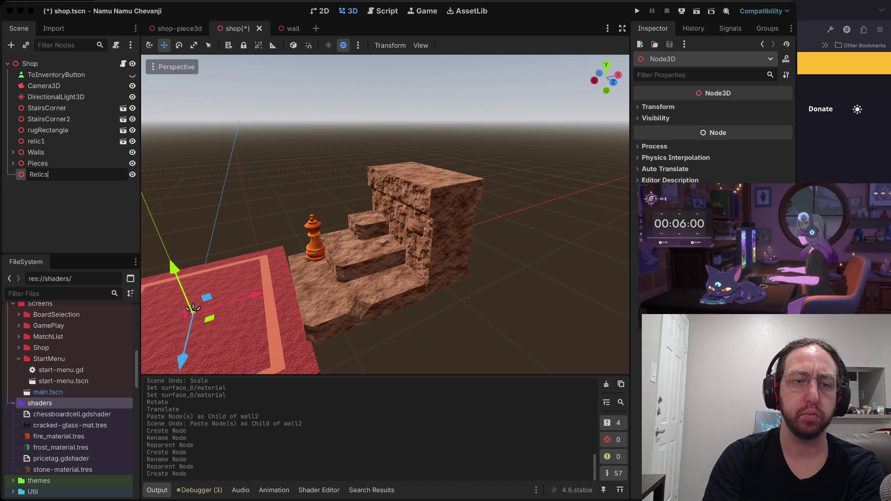
key("Return")
left_click_drag(36, 141, 40, 175)
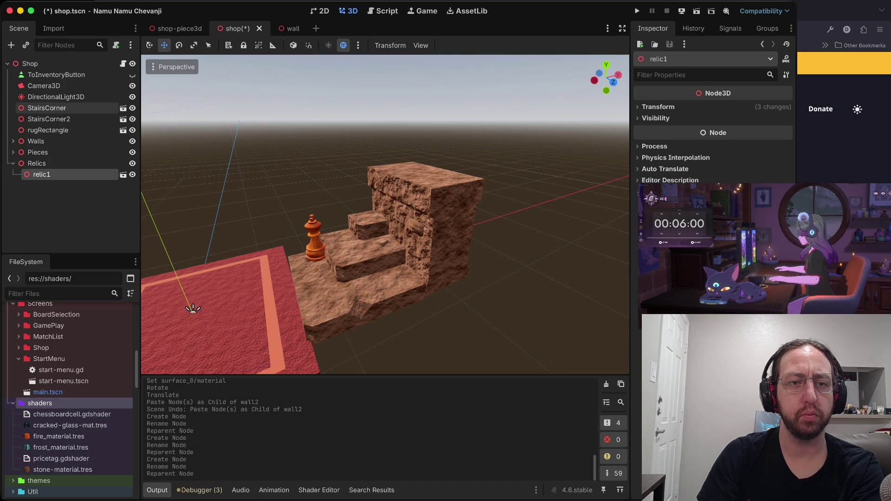
Expand the Walls group to check wall2, then select Walls
key("Up")
key("Up")
key("Up")
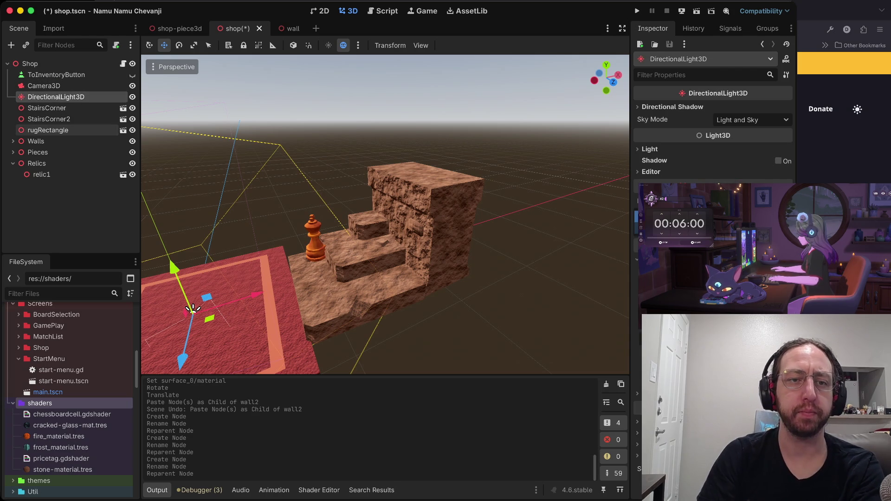
left_click(13, 141)
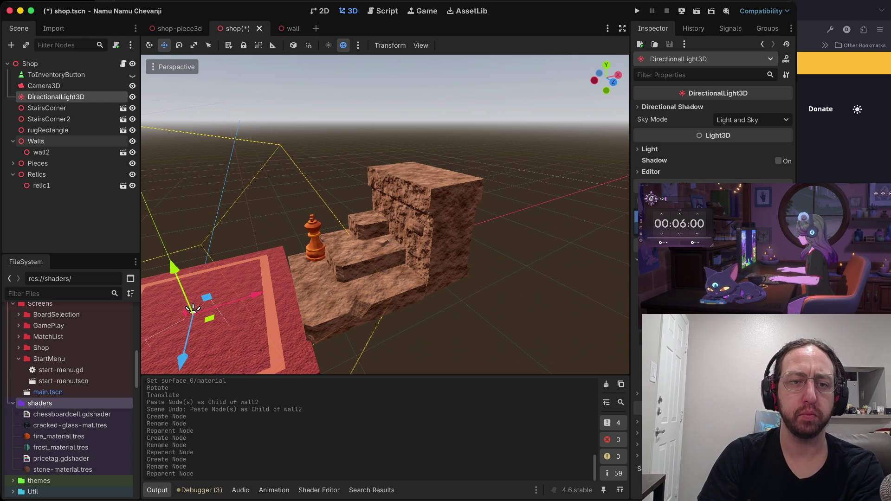
left_click(41, 152)
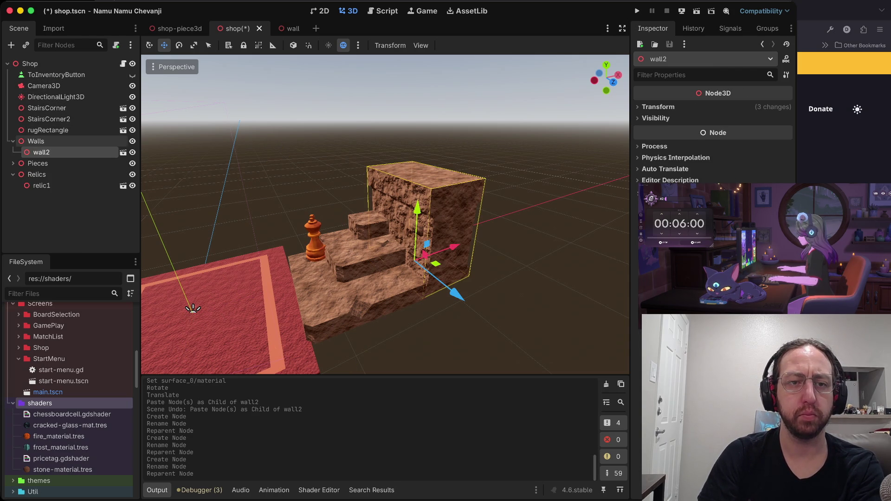
left_click(36, 141)
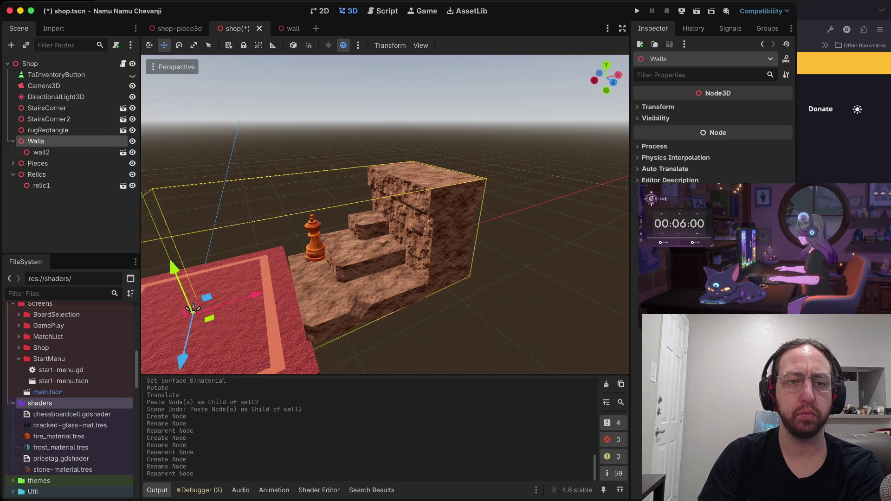
Paste wall3 into Walls, slide it left along X, and save
key("ctrl+v")
left_click_drag(193, 308, 218, 296)
key("f")
left_click_drag(441, 274, 315, 281)
scroll(334, 273, "left", 5)
scroll(331, 274, "up", 3)
key("ctrl+s")
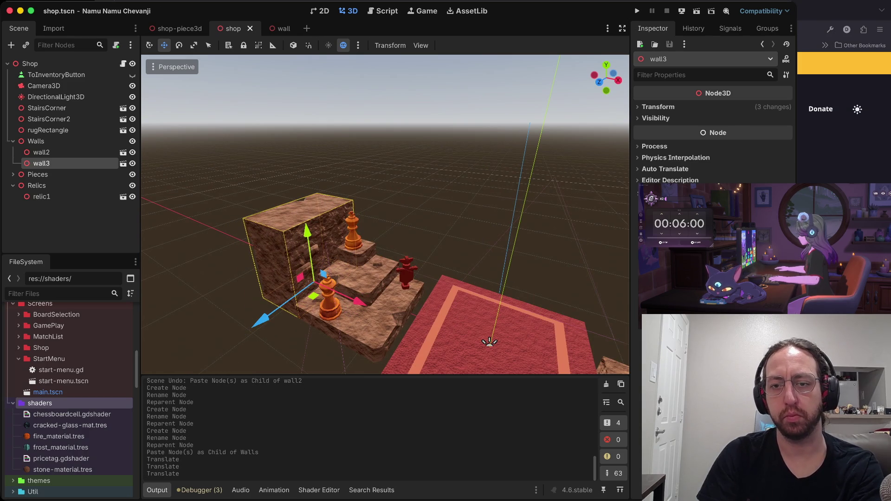
Duplicate wall2 and wall3 as wall4 and wall5, raise them on Y, and save
scroll(386, 213, "down", 5)
scroll(385, 213, "left", 5)
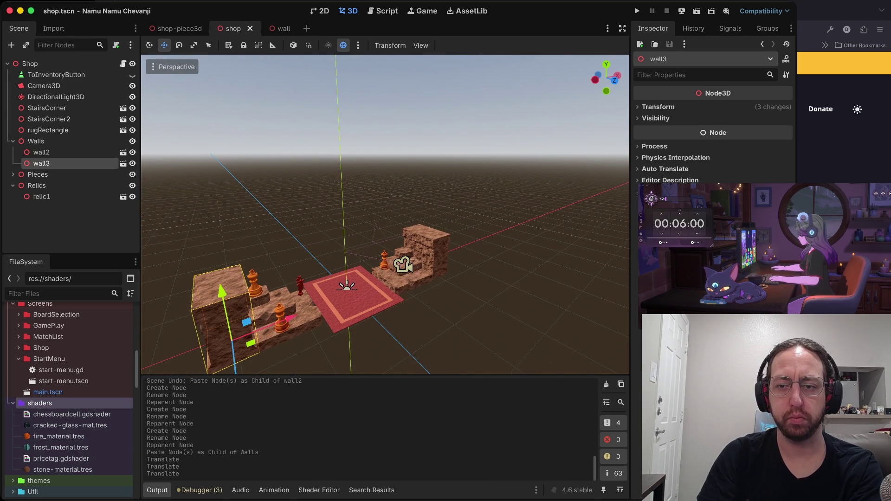
left_click(41, 153)
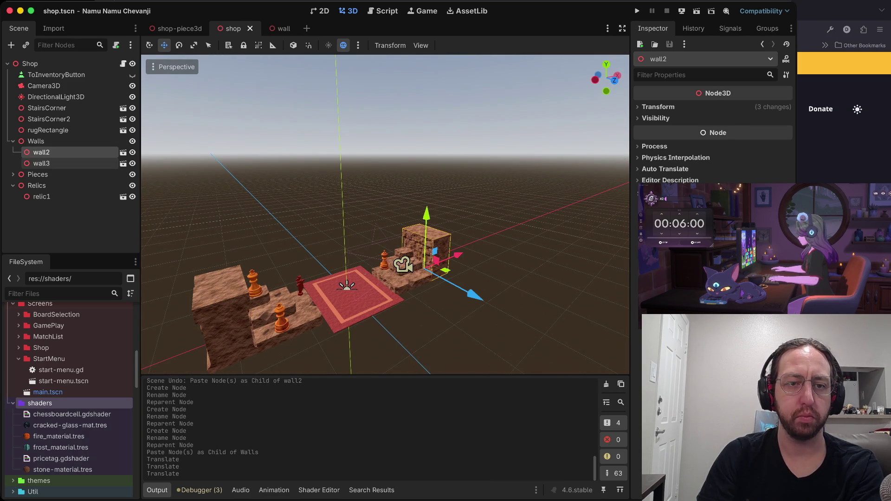
left_click(41, 164, "shift")
key("ctrl+c")
key("ctrl+shift+v")
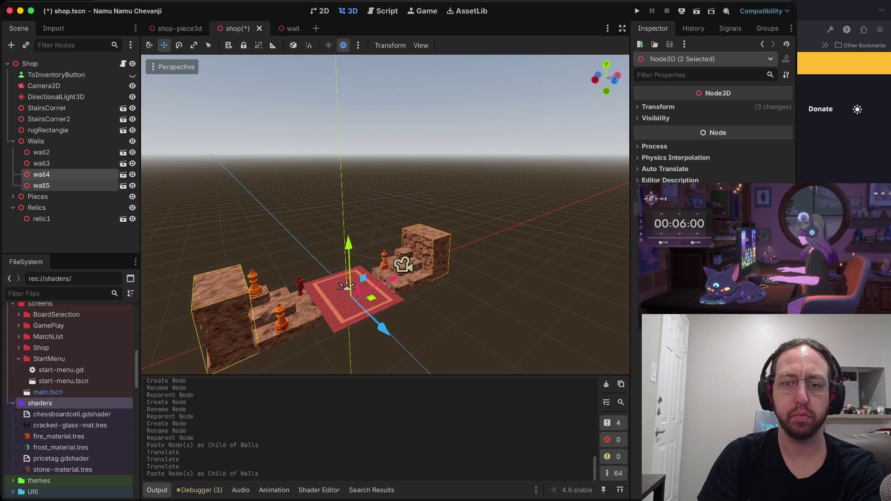
mouse_move(348, 244)
left_mouse_down()
mouse_move(346, 186)
mouse_move(346, 204)
mouse_move(346, 195)
left_mouse_up()
key("super+s")
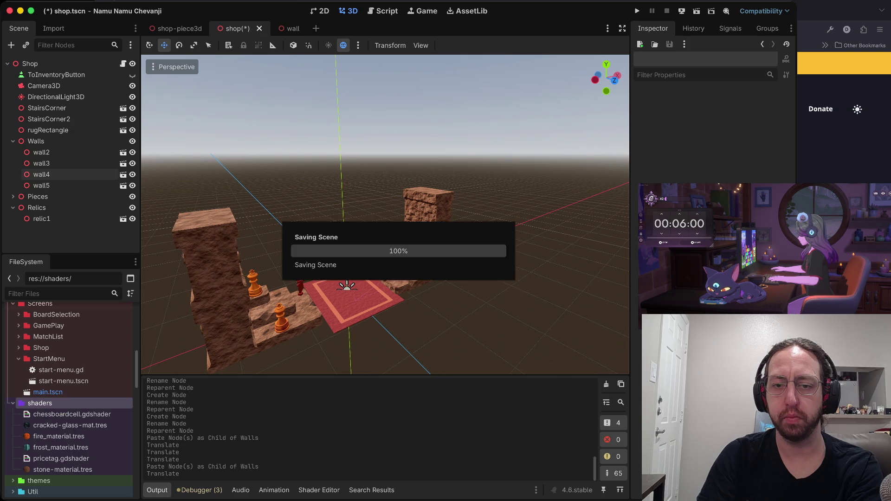
key("super+b")
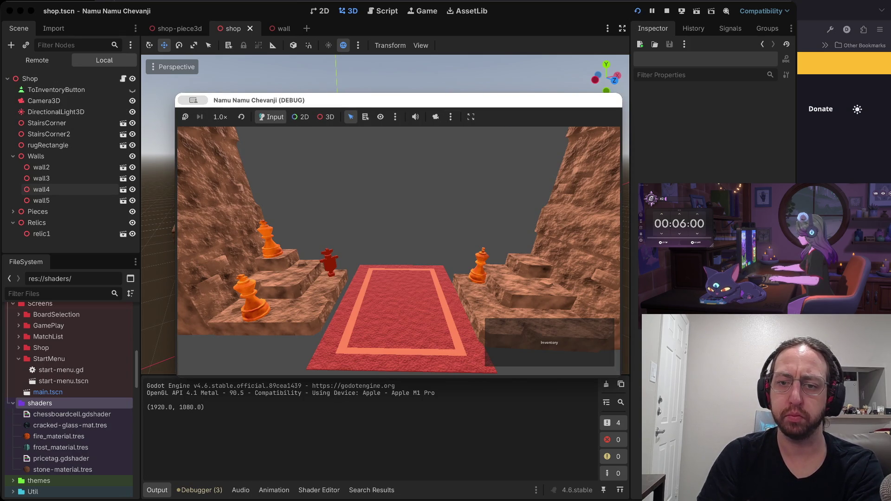
key("super+period")
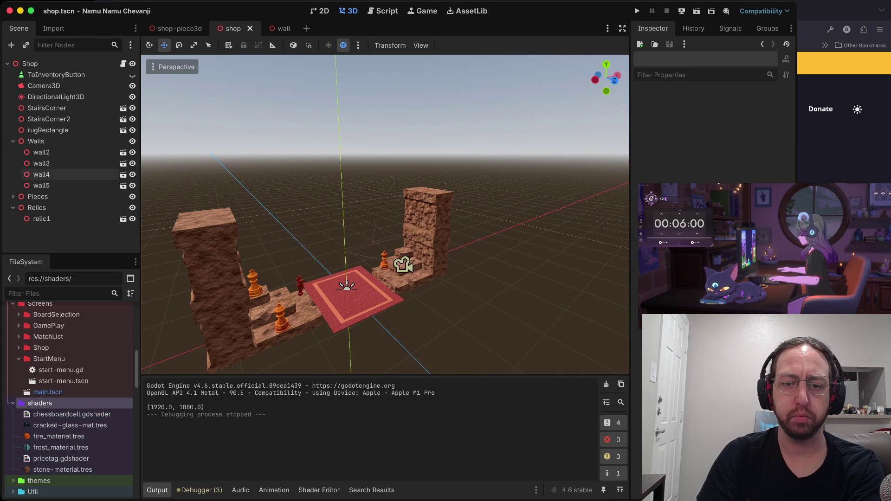
left_click(42, 163)
left_click(41, 186, "super")
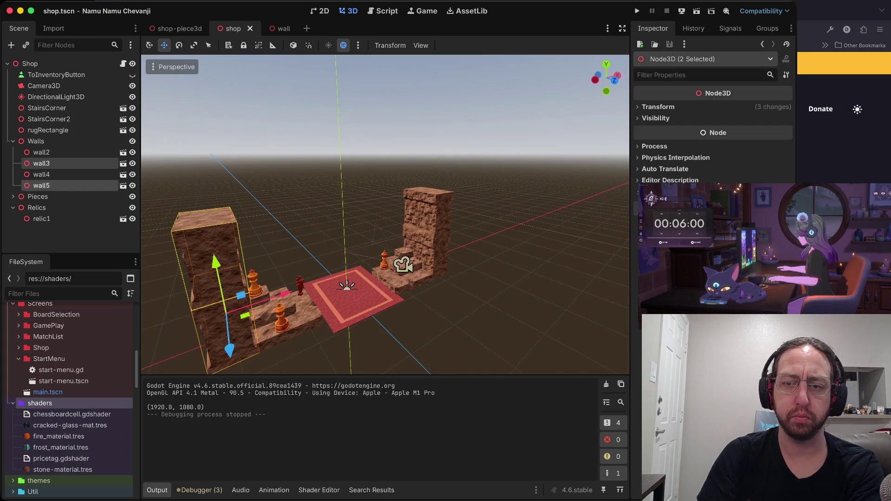
Paste two wall copies into Walls as wall6 and wall7 and rotate them vertically
left_click(41, 153, "super")
left_click(41, 175, "super")
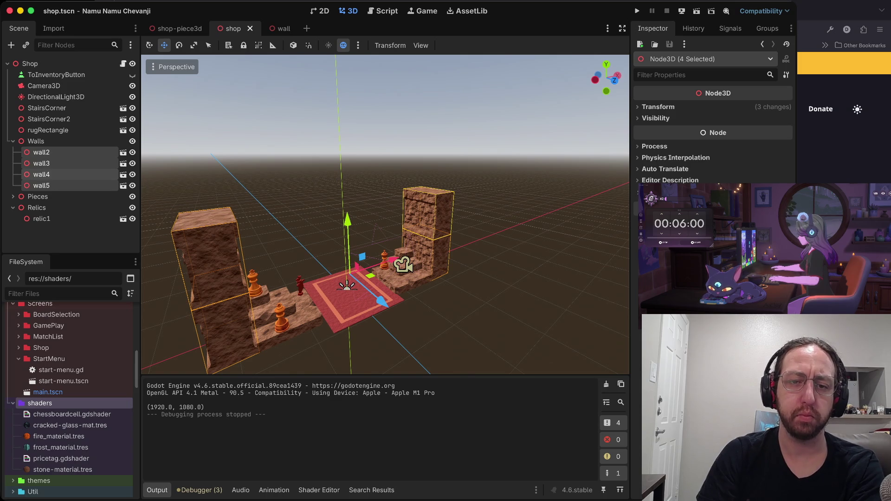
key("super+z")
key("super+z")
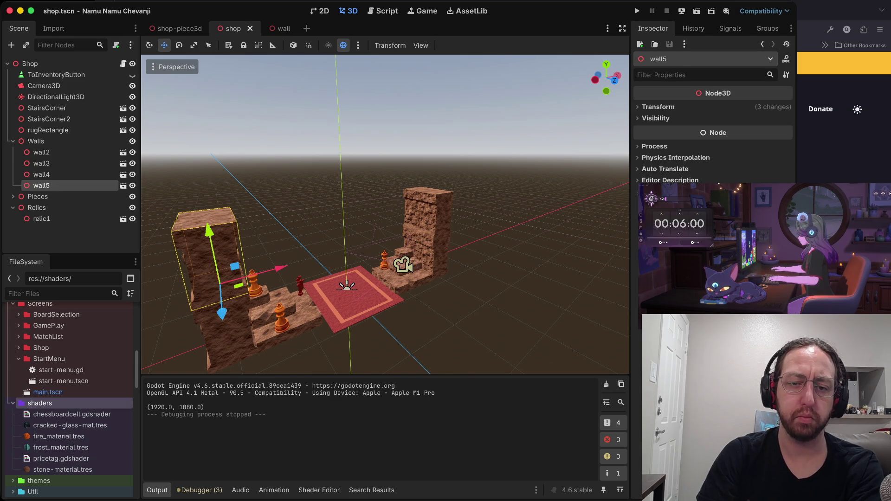
left_click(36, 142)
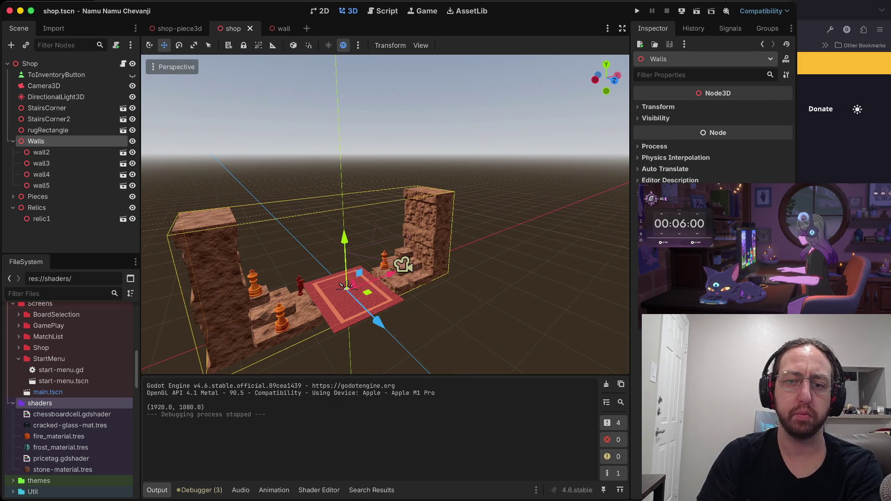
key("super+v")
key("r")
key("e")
mouse_move(251, 302)
left_mouse_down()
mouse_move(202, 287)
mouse_move(209, 297)
left_mouse_up()
key("w")
Position wall6 and wall7 beside the left wall, nudging them forward toward the rug
mouse_move(284, 260)
left_mouse_down()
mouse_move(343, 226)
mouse_move(269, 249)
mouse_move(278, 253)
left_mouse_up()
left_click(41, 197, "shift")
scroll(386, 213, "up", 3)
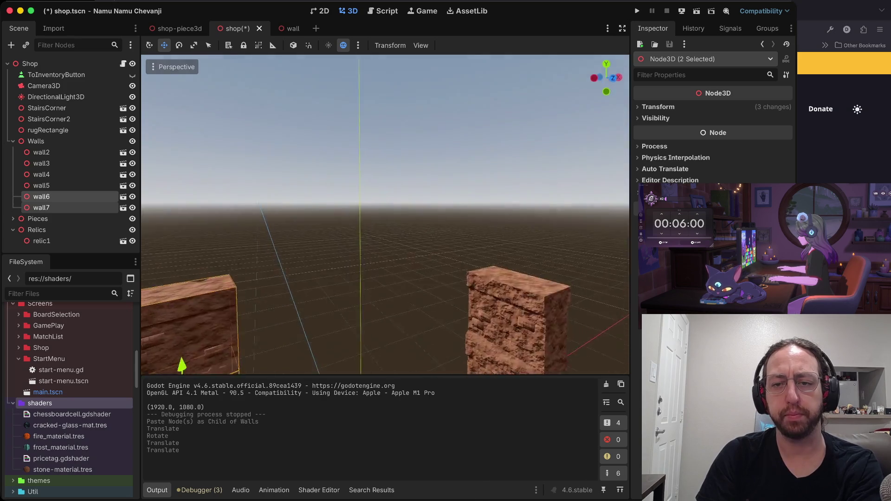
mouse_move(381, 210)
left_mouse_down()
mouse_move(403, 212)
mouse_move(384, 215)
mouse_move(378, 229)
left_mouse_up()
key("e")
key("w")
left_click_drag(323, 248, 305, 278)
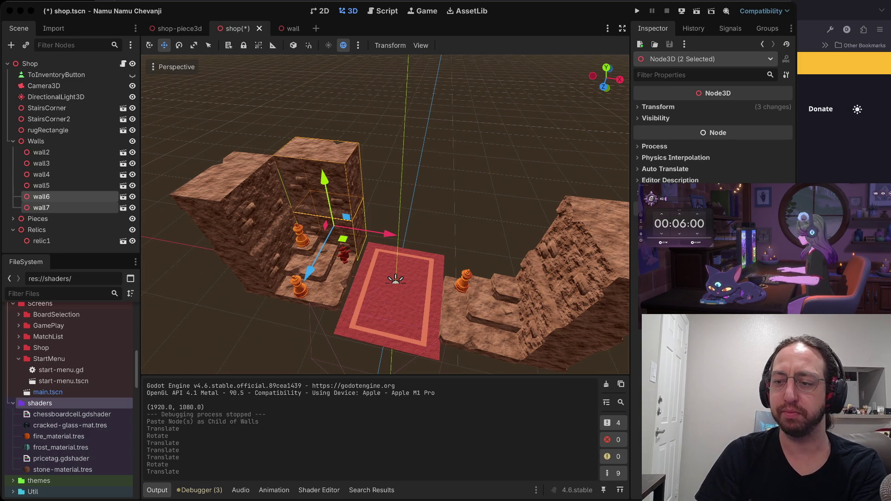
key("super+Tab")
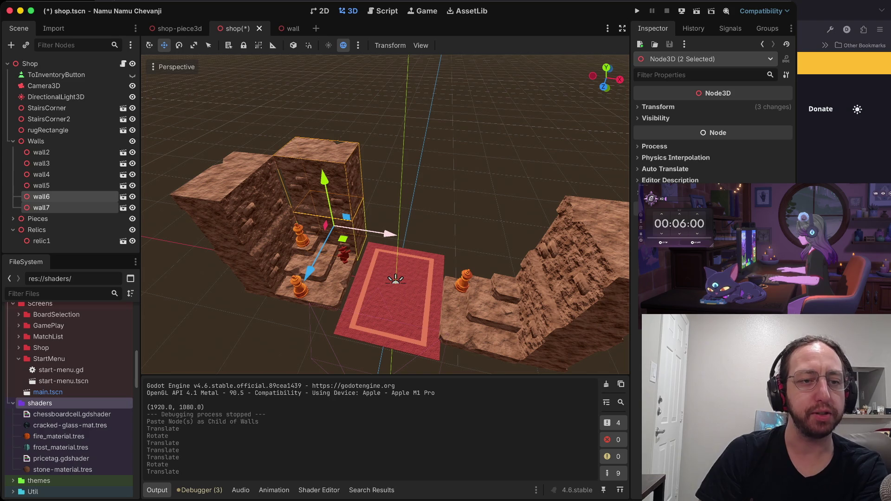
key("super+Tab")
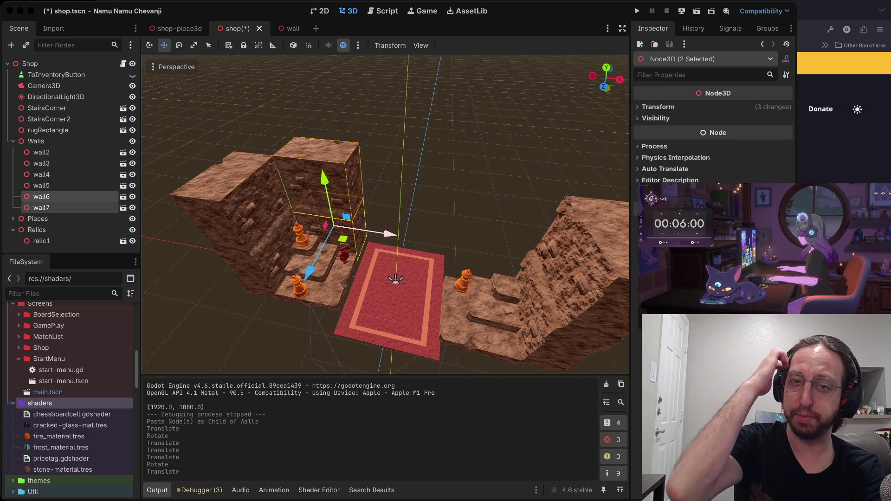
key("super+Tab")
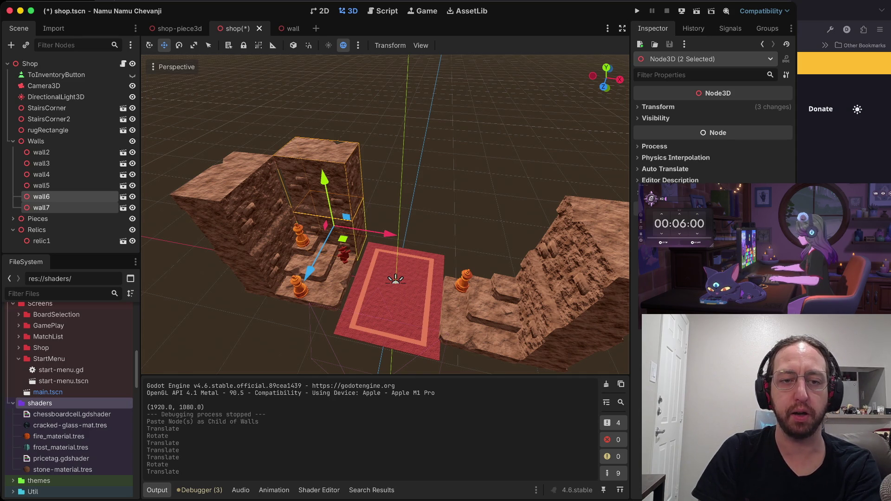
left_click_drag(366, 232, 369, 232)
Paste copies of wall6 and wall7 into Walls as wall8 and wall9, then save
scroll(369, 232, "up", 3)
scroll(385, 213, "down", 5)
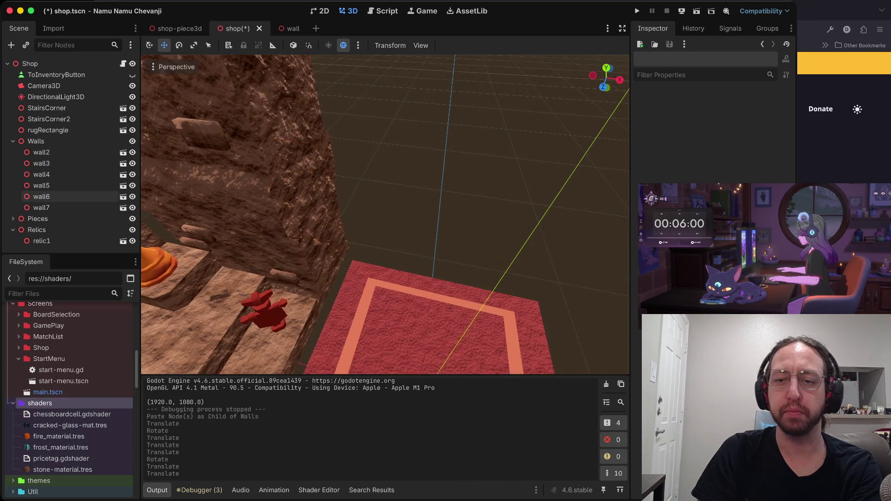
left_click(41, 196)
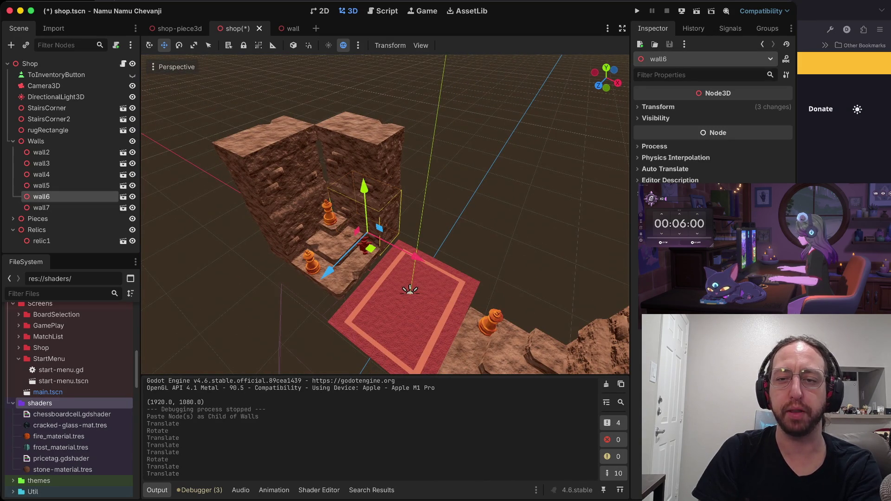
left_click(41, 208, "shift")
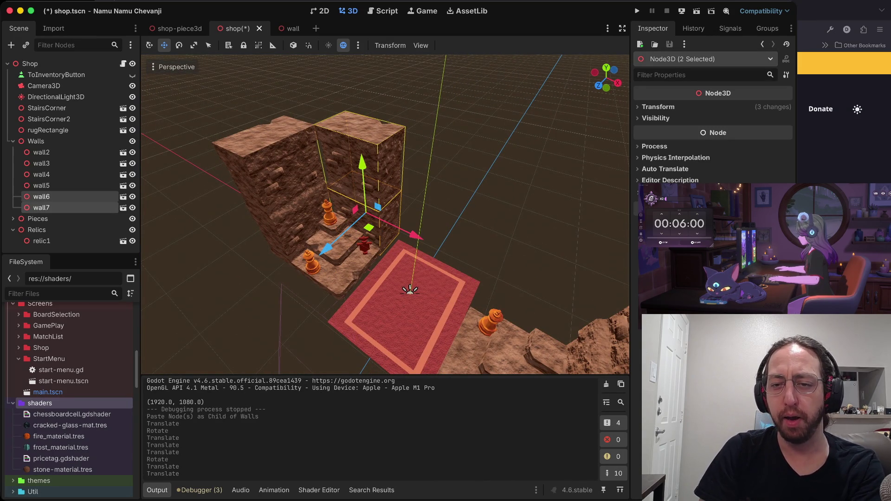
key("ctrl+v")
key("ctrl+z")
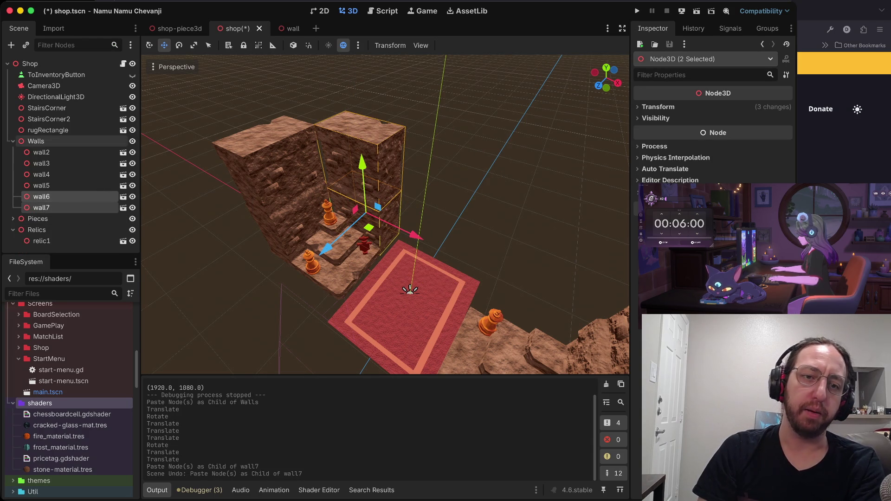
left_click(36, 142)
key("ctrl+v")
key("ctrl+s")
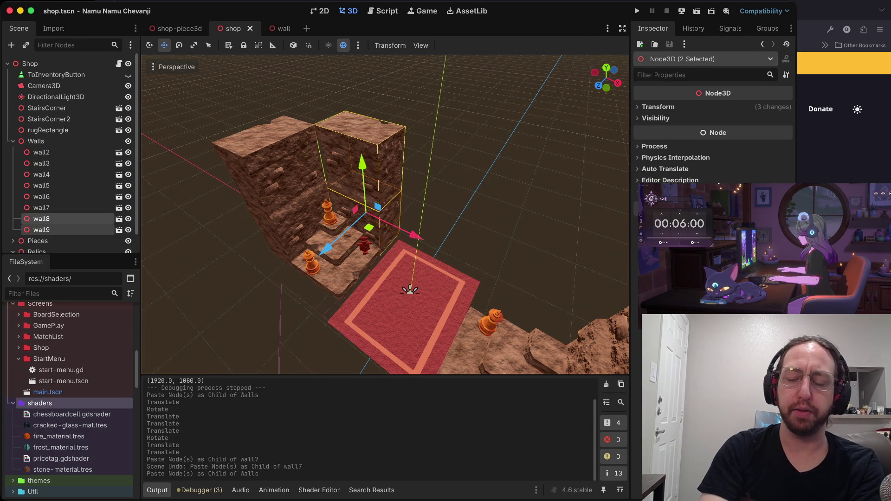
Run the project with Cmd+B to test the shop
key("super+b")
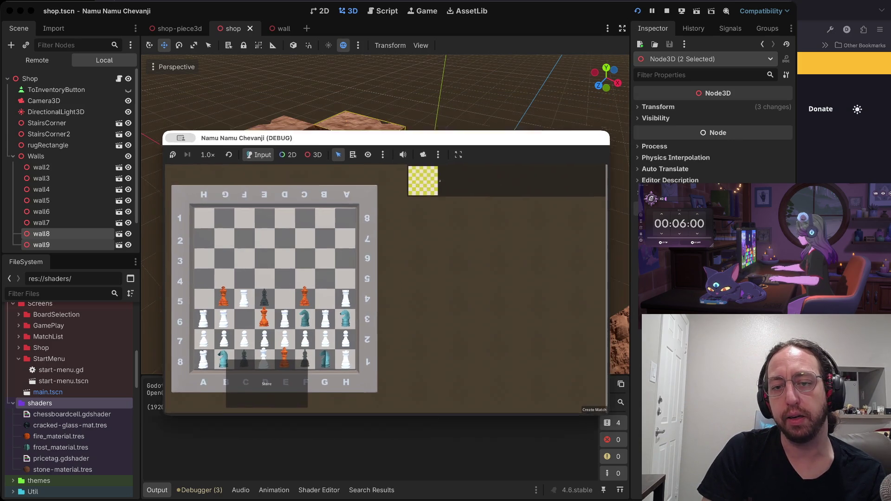
Enter the 3D shop, stop the game, then relaunch and submit a username
left_click(237, 411)
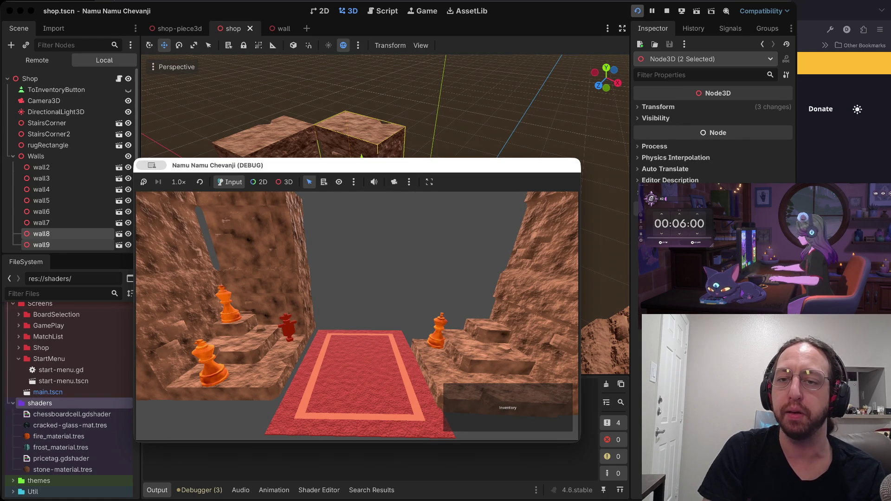
key("super+period")
key("super+b")
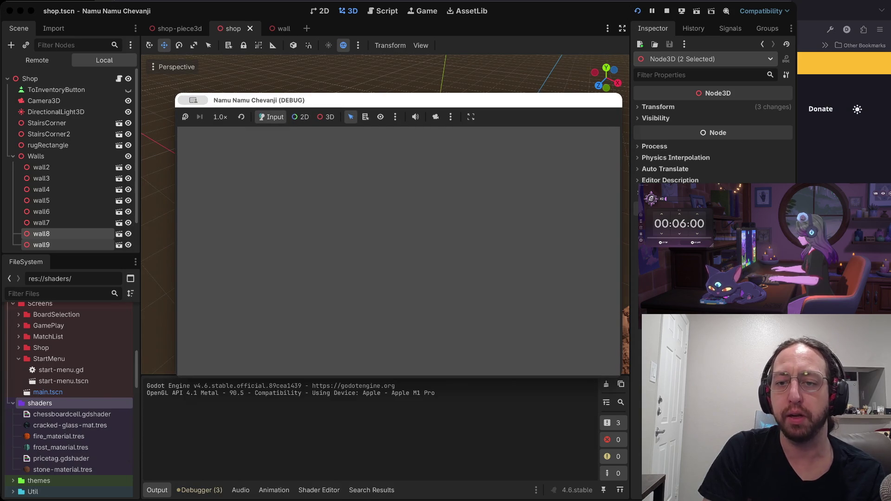
type("a")
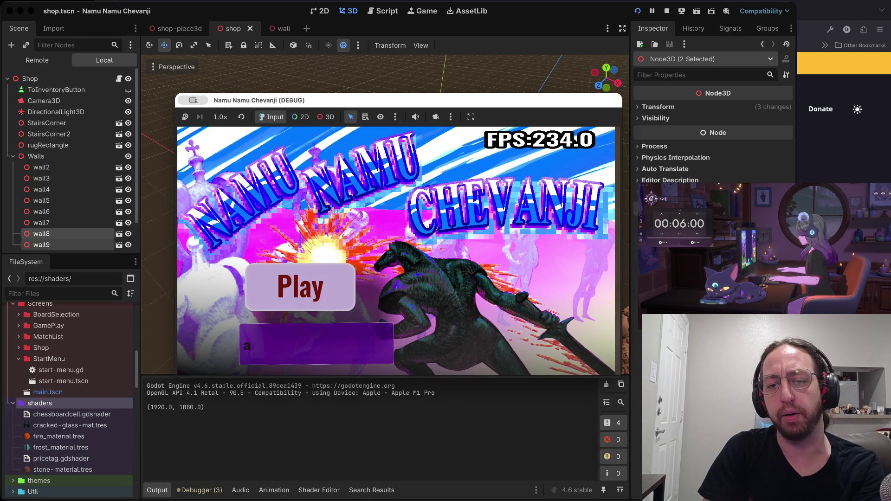
key("Return")
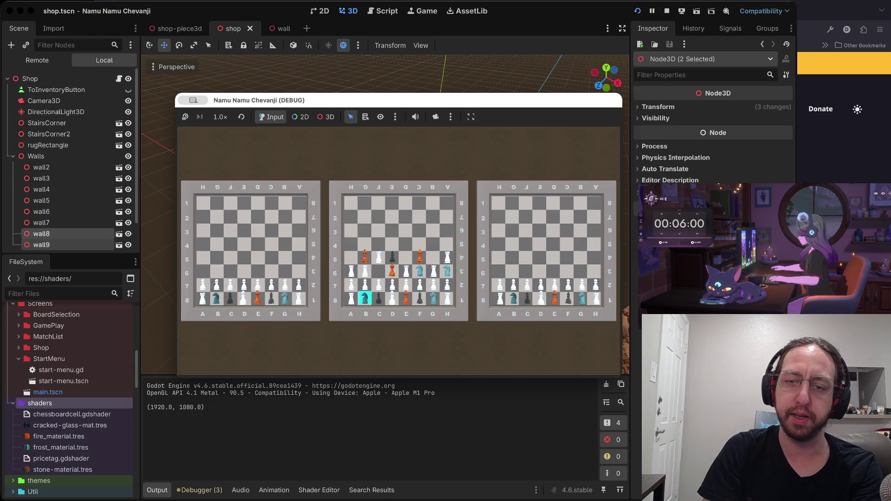
Open the middle board, go into the shop, stop the game, and select ToInventoryButton
left_click(393, 246)
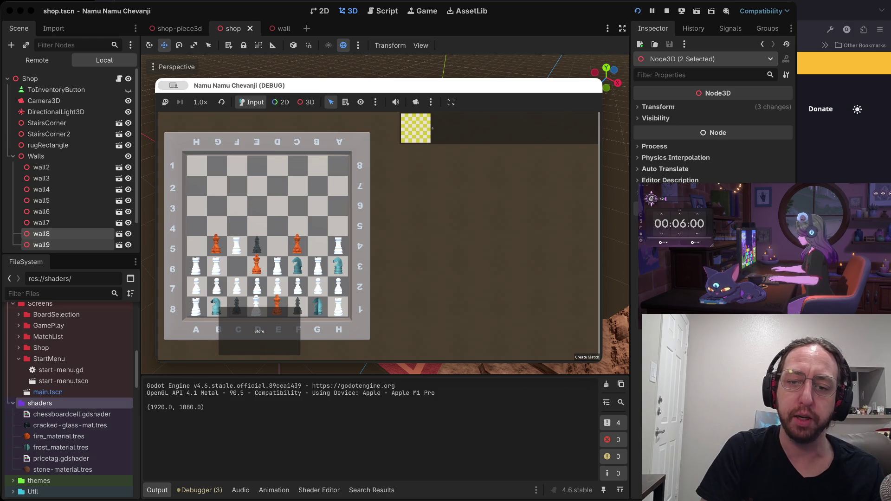
left_click(259, 331)
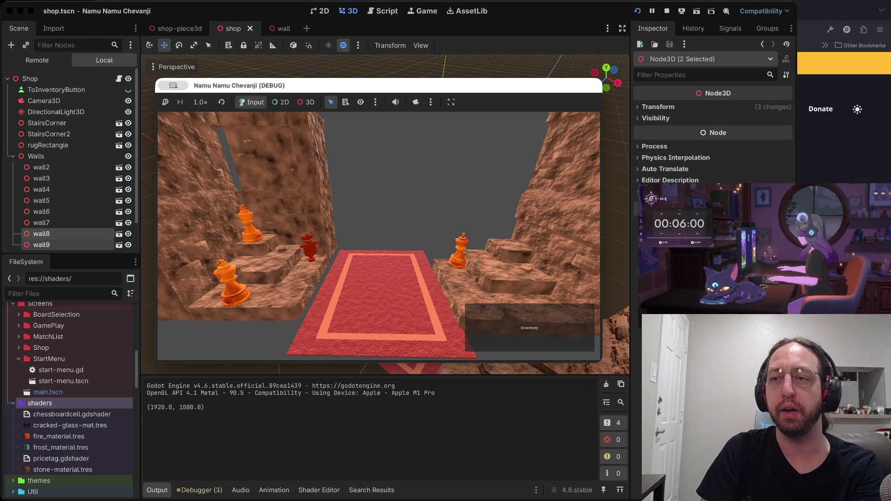
key("super+period")
left_click(55, 74)
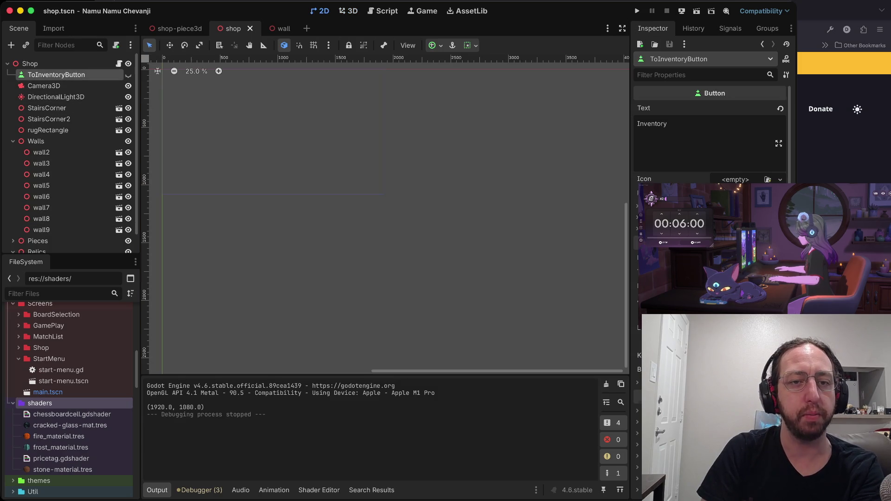
Copy ToInventoryButton, collapse the Walls and Relics groups, and run the game again
right_click(73, 75)
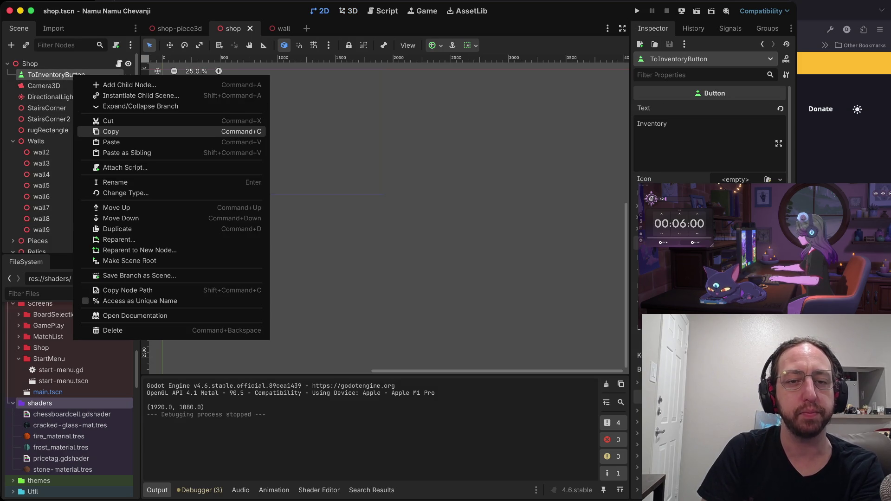
left_click(111, 131)
scroll(69, 400, "up", 10)
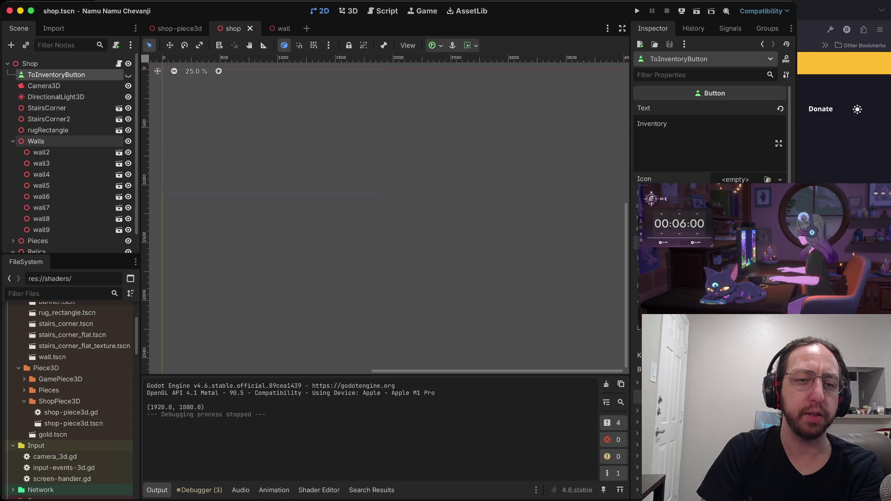
left_click(13, 142)
left_click(13, 164)
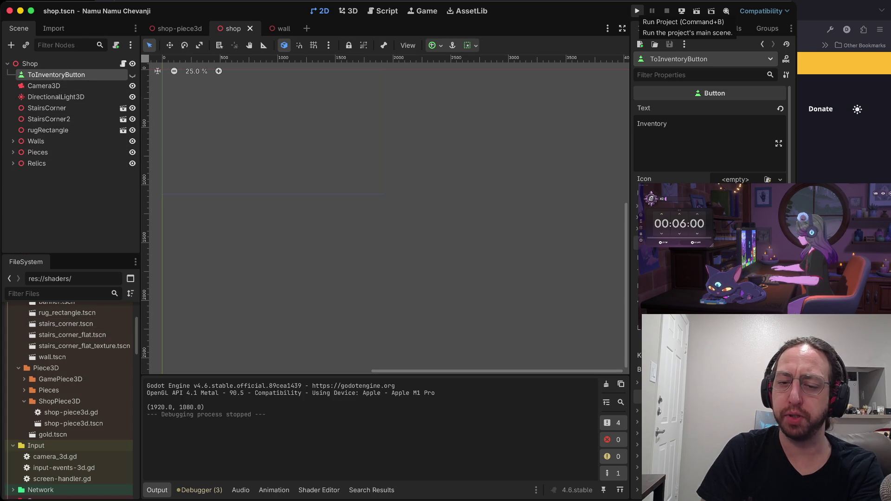
left_click(637, 10)
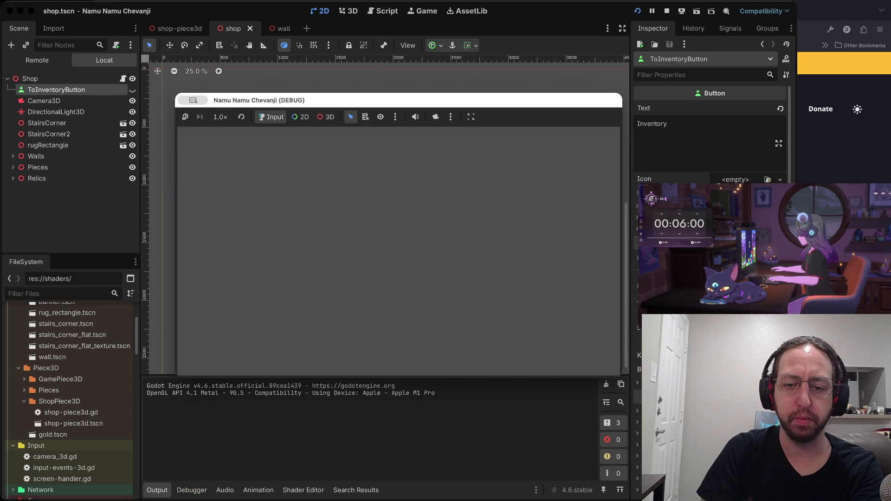
Read the Inventory button path /root/ControlRoot/Node3D/Shop/ToInventoryButton via Debugger Misc, then stop the game
type("a")
key("Return")
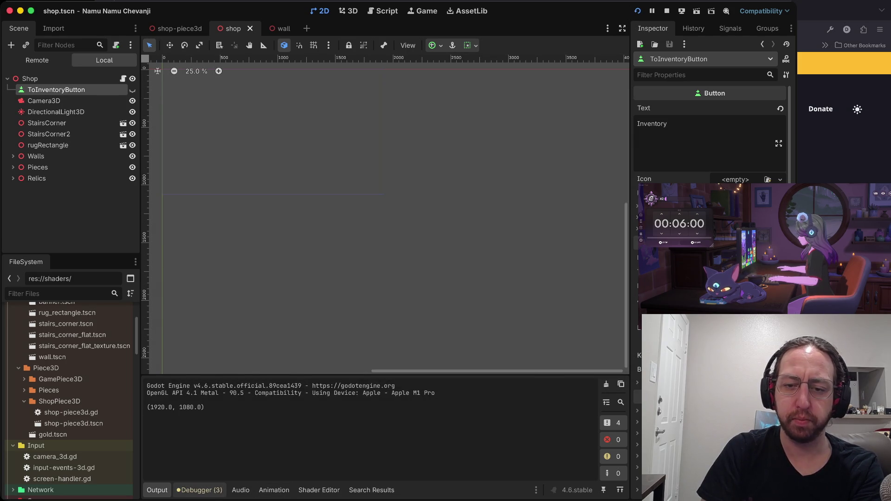
left_click(483, 325)
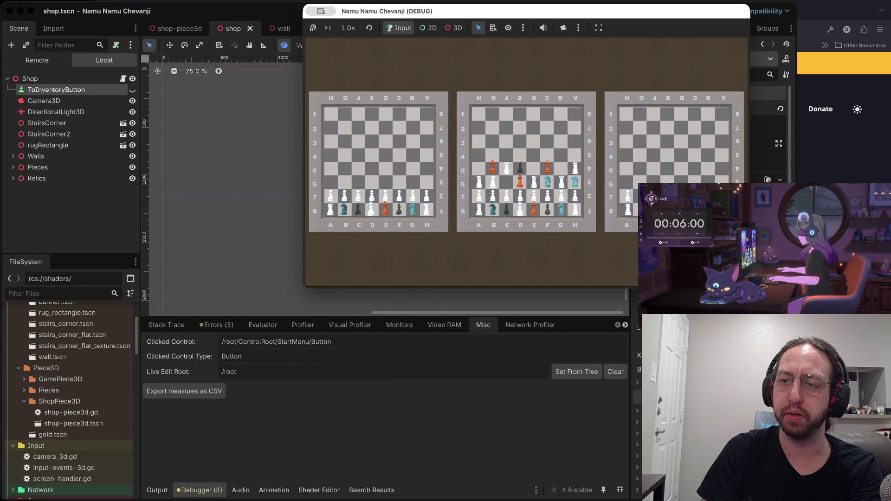
left_click(407, 256)
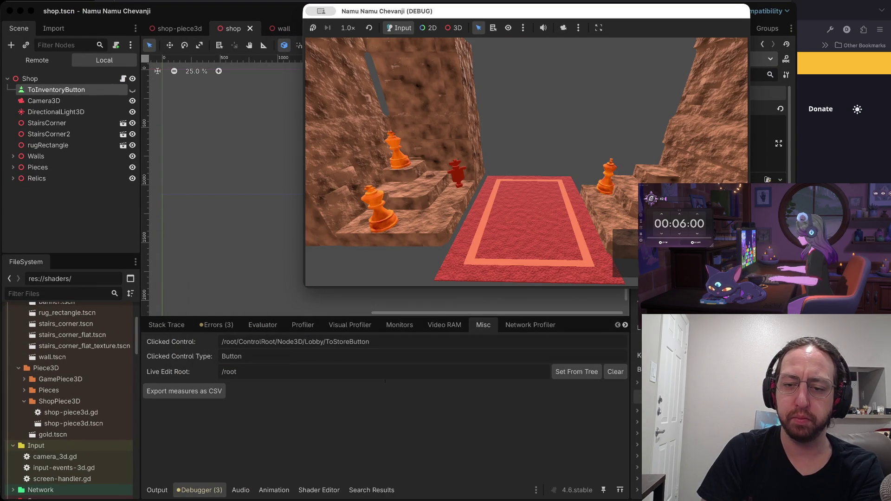
left_click(625, 253)
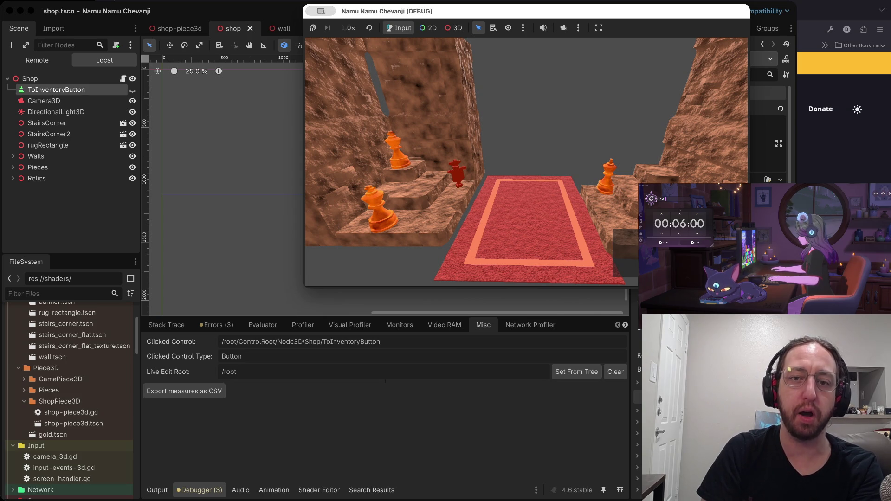
key("super+period")
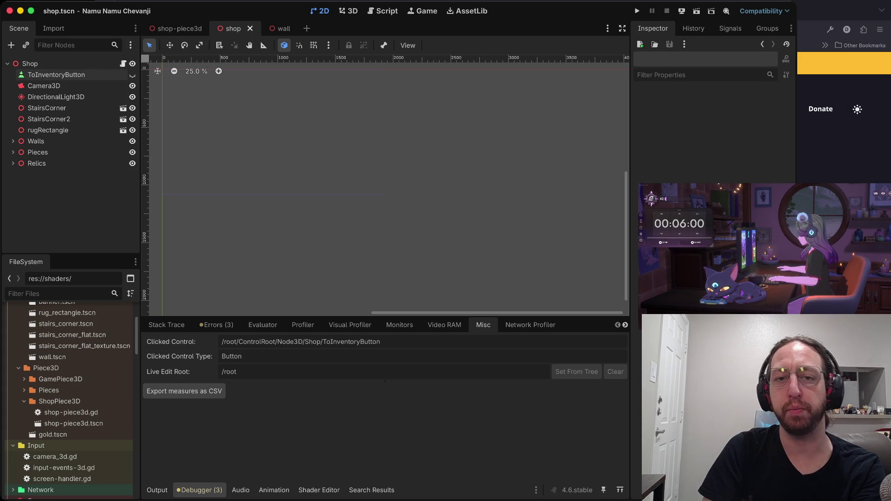
left_click(176, 29)
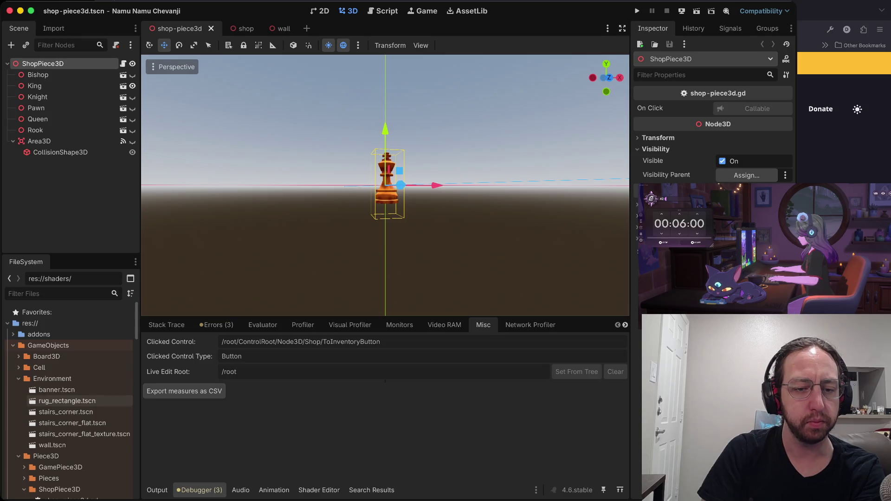
Open screen-handler.gd from the Input folder, showing the Camera3D make_current call on line 82
scroll(68, 401, "down", 5)
left_click(18, 323)
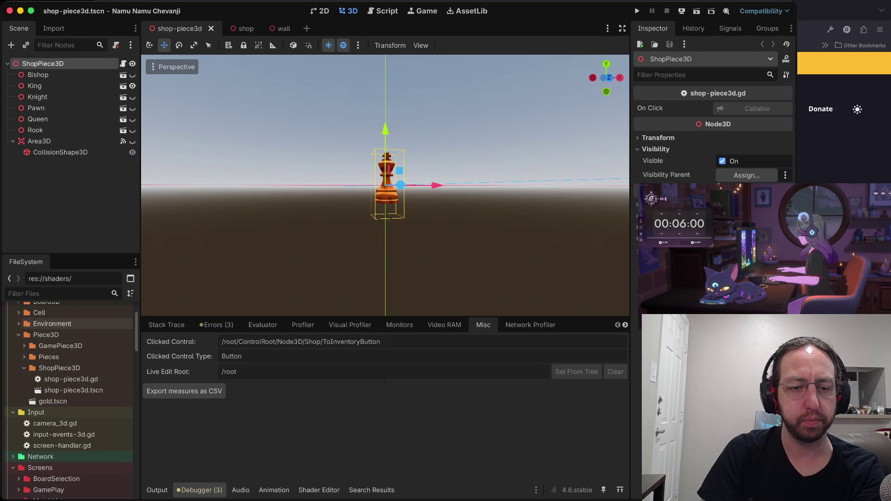
scroll(68, 401, "down", 5)
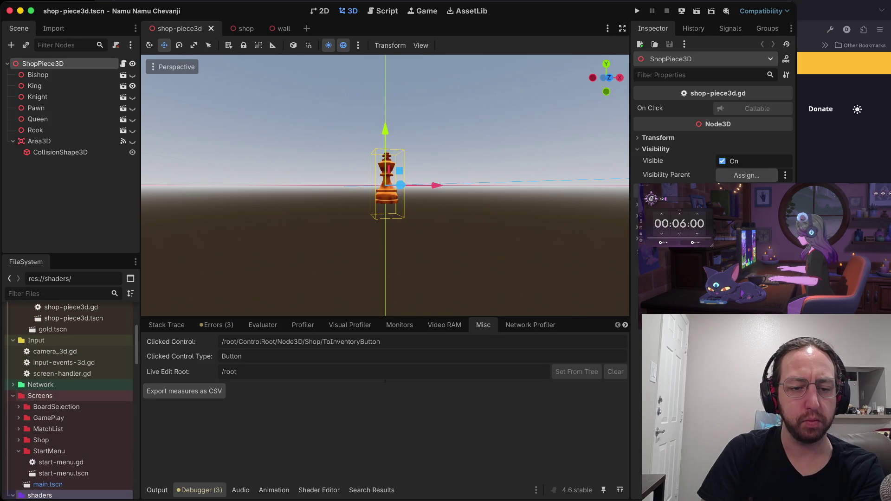
scroll(68, 401, "down", 3)
scroll(69, 401, "down", 2)
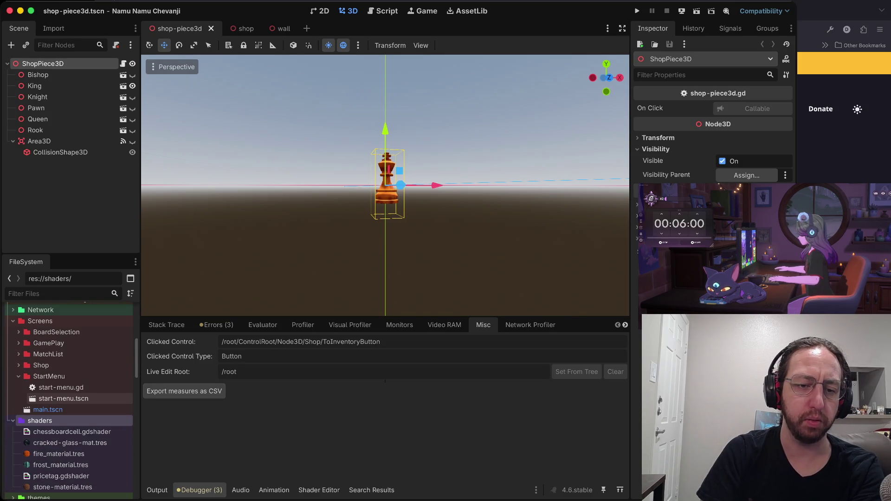
left_click(13, 420)
scroll(68, 380, "down", 6)
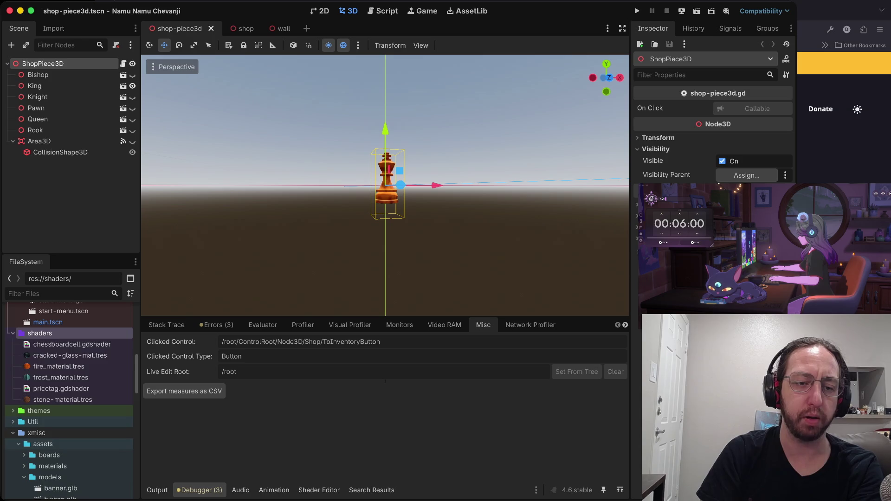
scroll(69, 401, "up", 13)
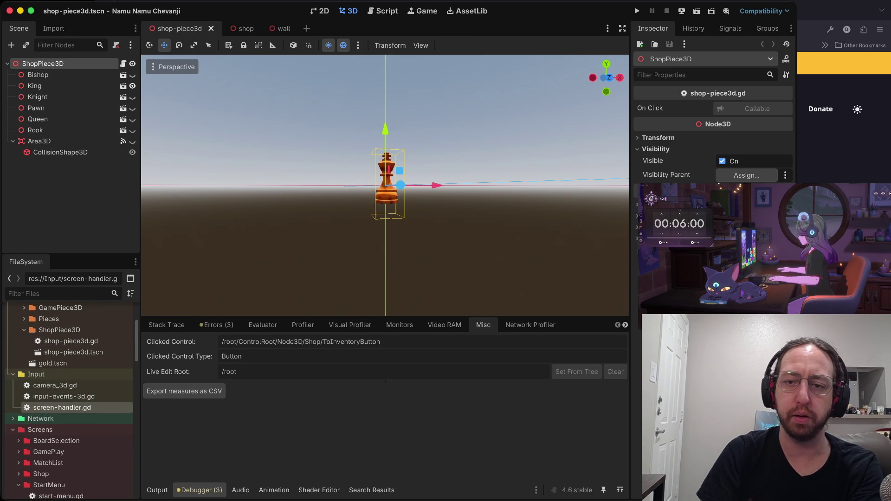
double_click(62, 407)
left_click(423, 199)
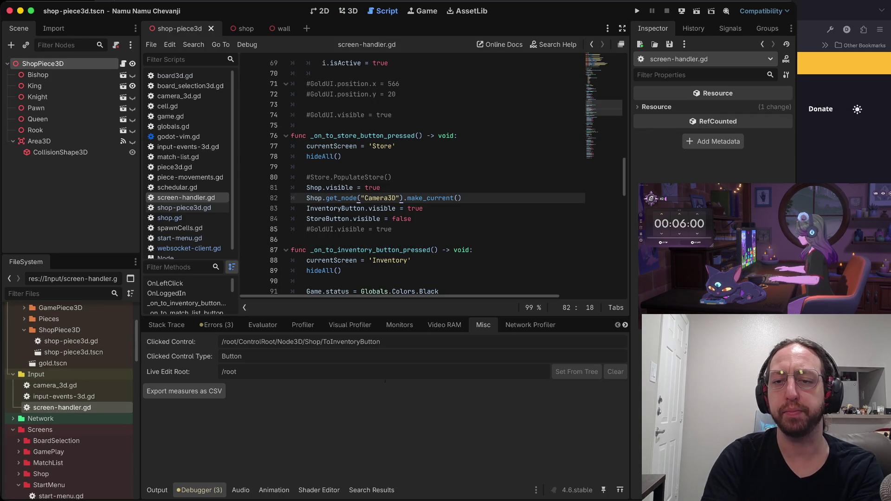
Copy the Camera3D make_current line to line 143, below Shop.visible = false
left_click(298, 208)
key("k")
key("k")
key("asterisk")
key("n")
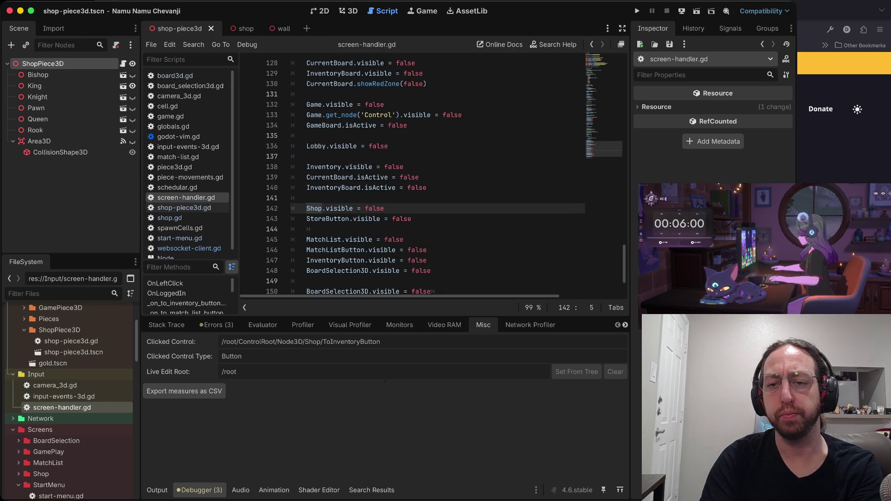
key("j")
key("shift+a")
left_click(353, 219)
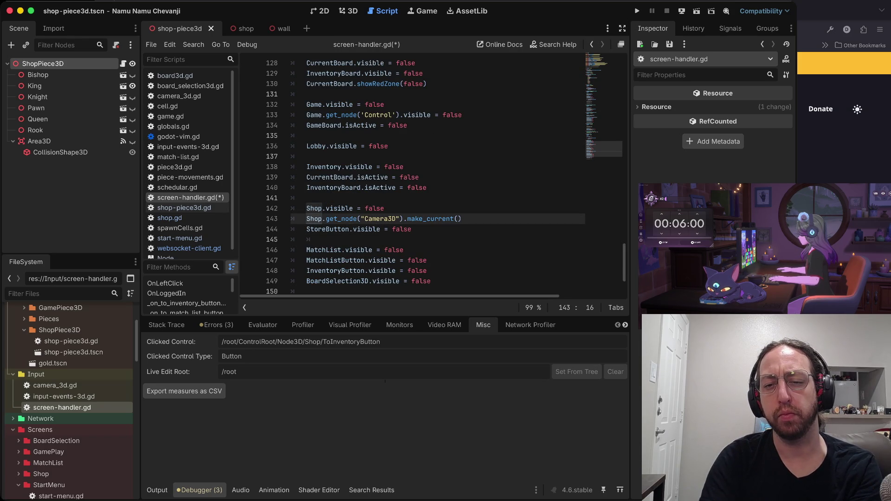
left_click(457, 219)
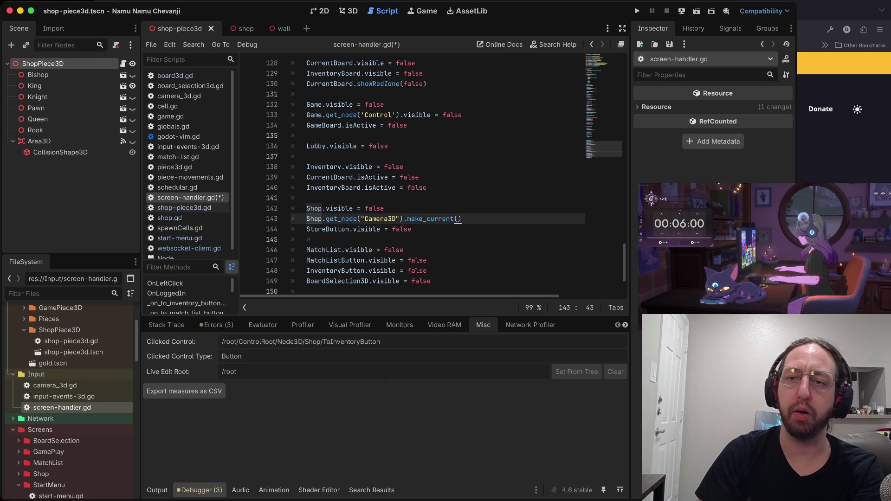
key("super+Tab")
key("super+Tab")
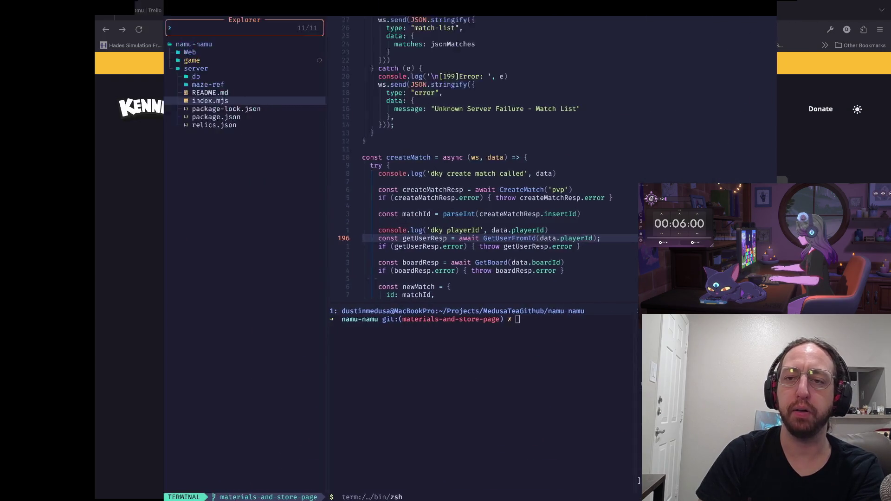
Search the Camera3D docs page for 'clear' and read the clear_current method description
key("ctrl+Tab")
key("ctrl+f")
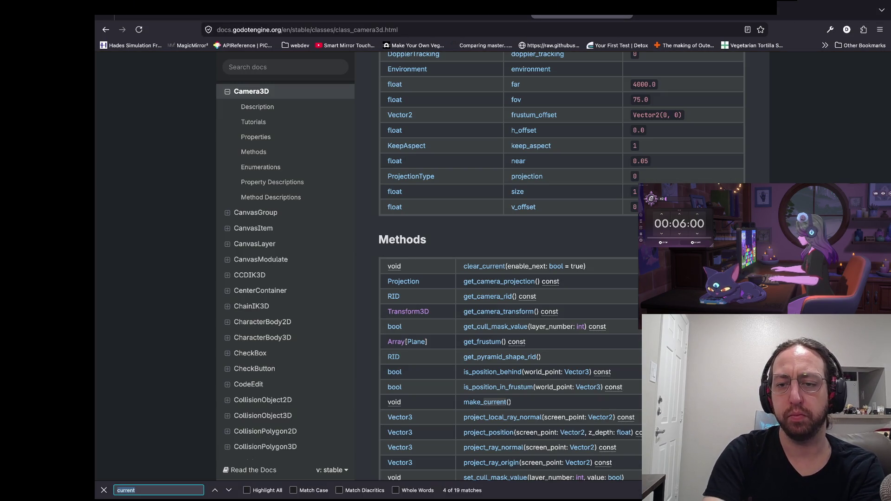
type("clear")
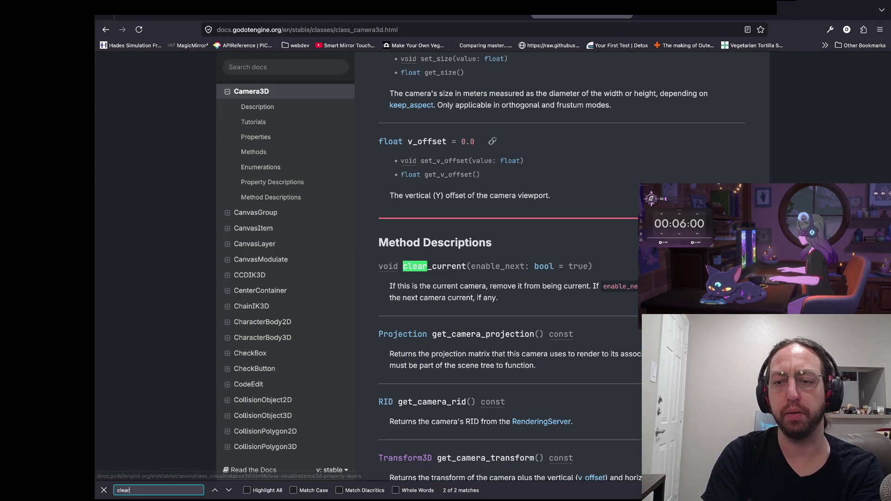
key("super+Tab")
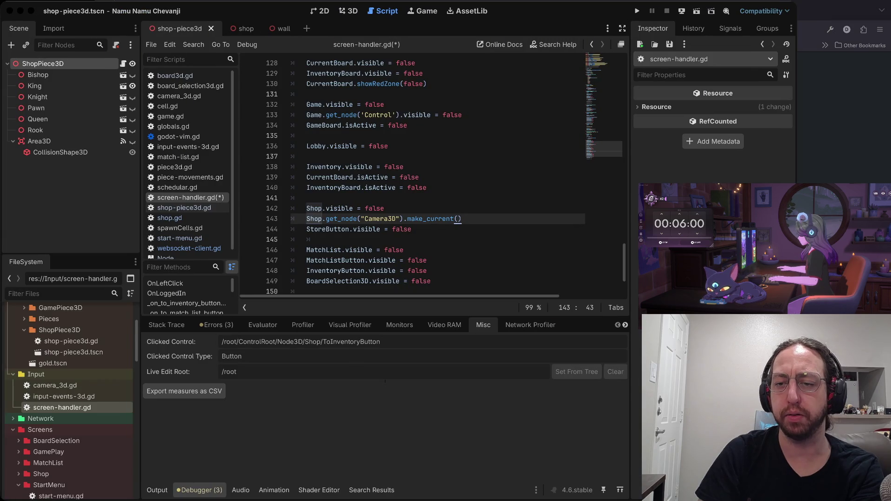
key("super+Tab")
key("super+Tab")
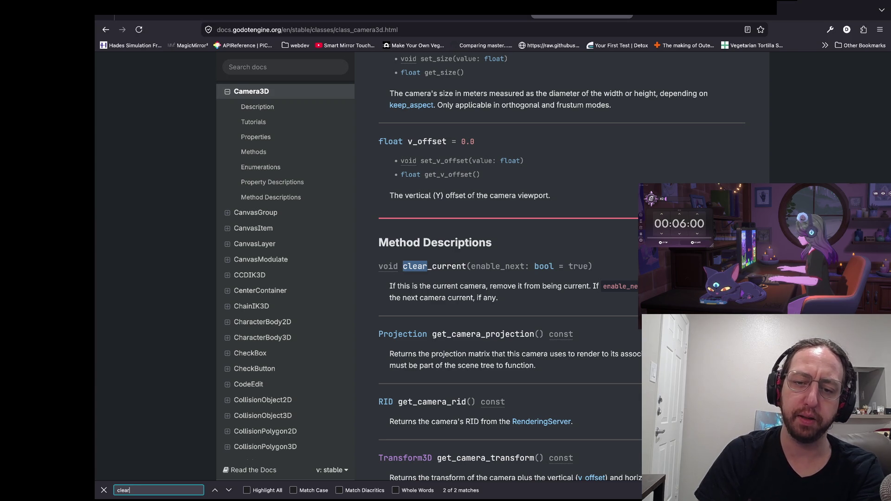
left_click(444, 298)
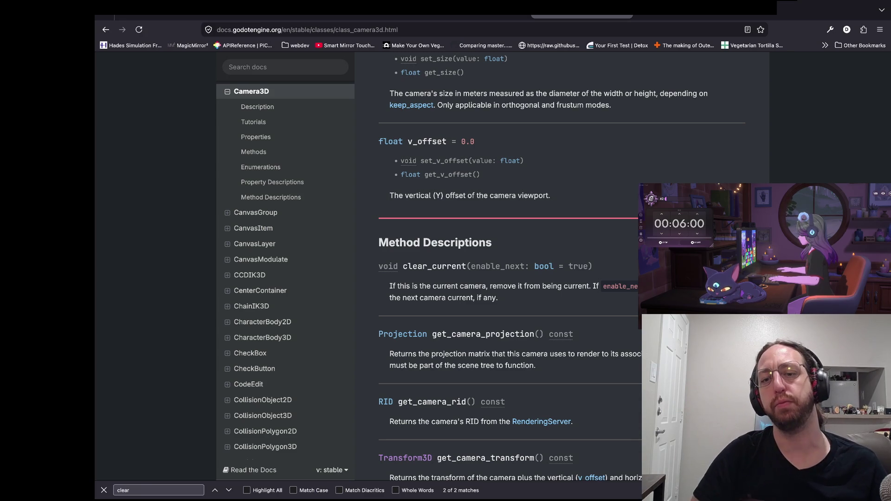
key("super+Tab")
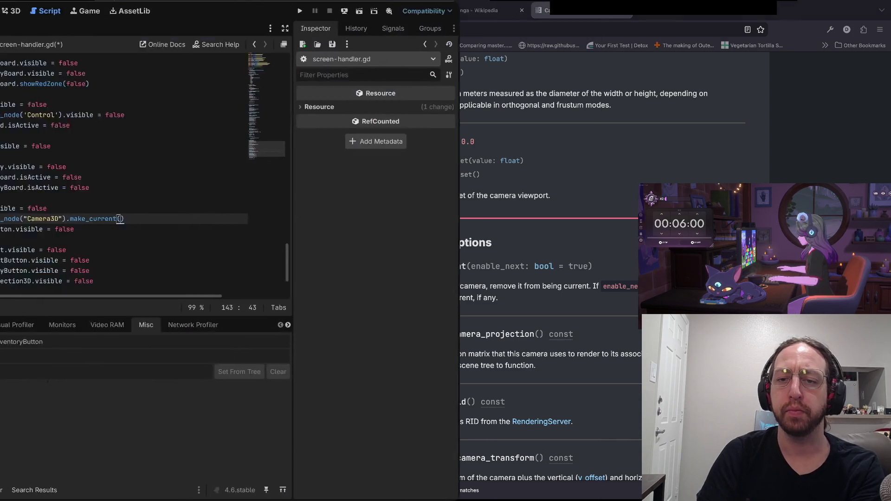
Replace make_current with clear_current on line 143, save the script, and run the game
type("b")
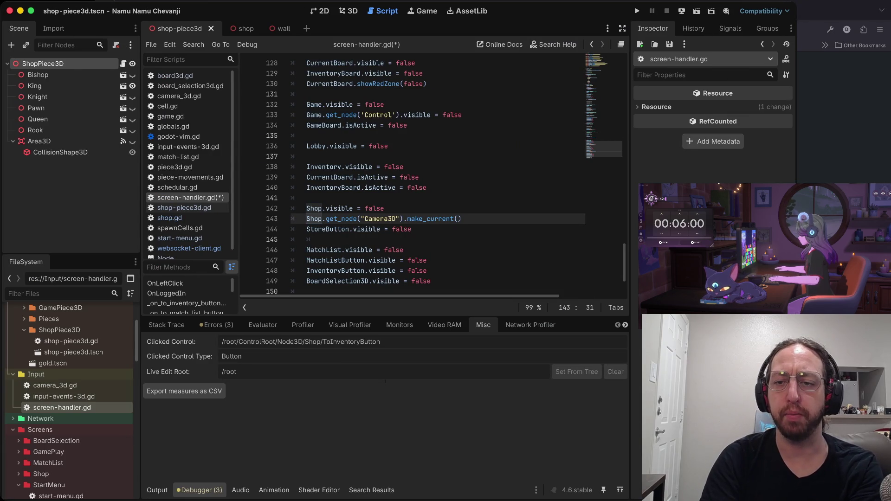
type("ciwclear_current")
key("Escape")
key("ctrl+s")
key("w")
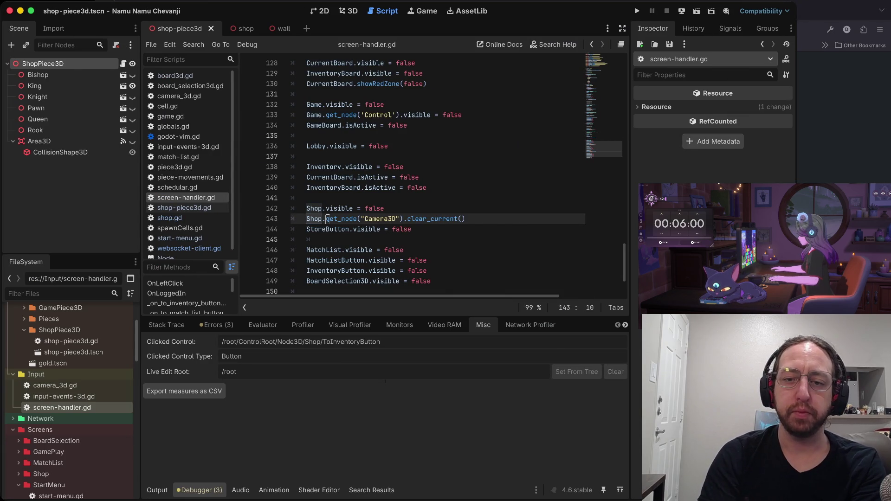
key("t")
key("parenright")
key("w")
key("w")
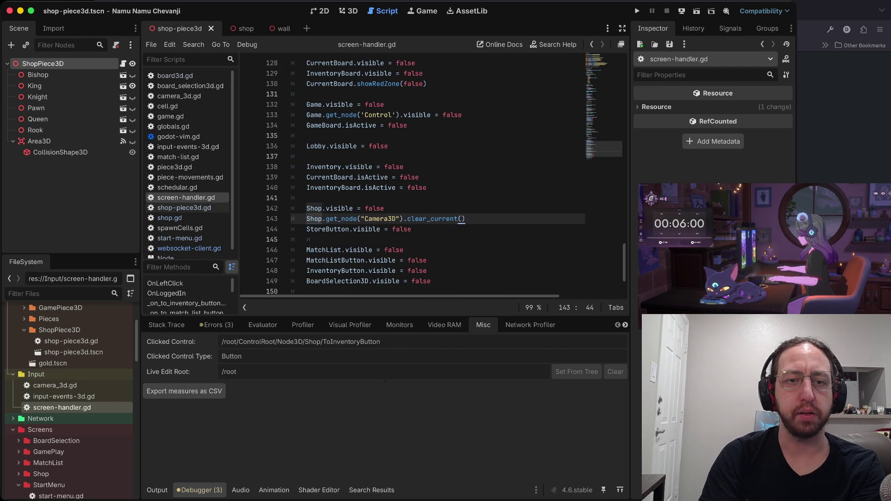
key("super+b")
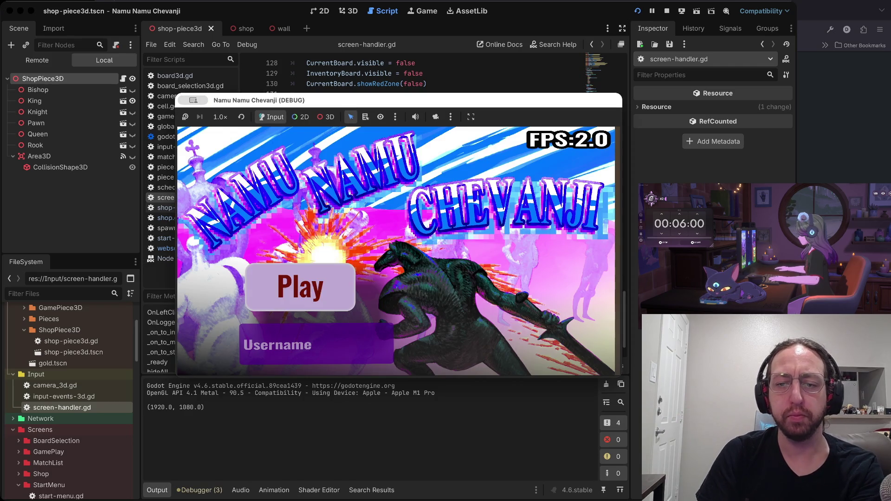
Enter the game from the title screen, then stop and relaunch it
left_click(307, 288)
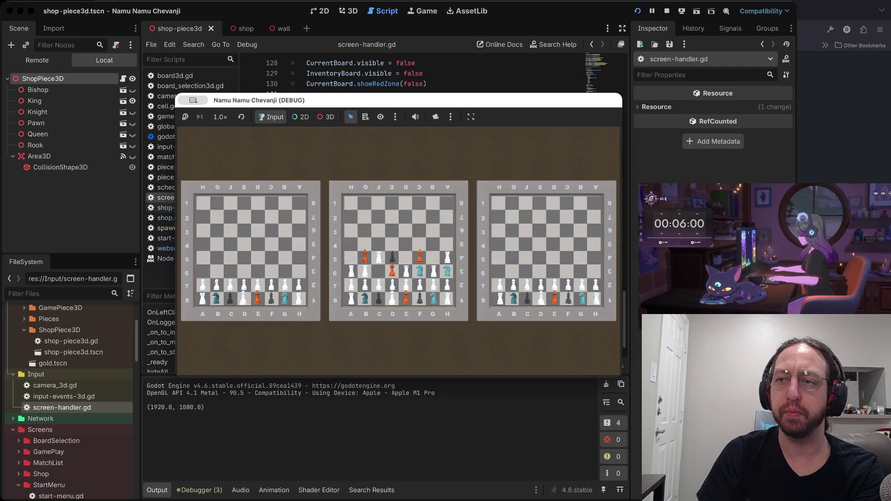
key("super+period")
key("super+b")
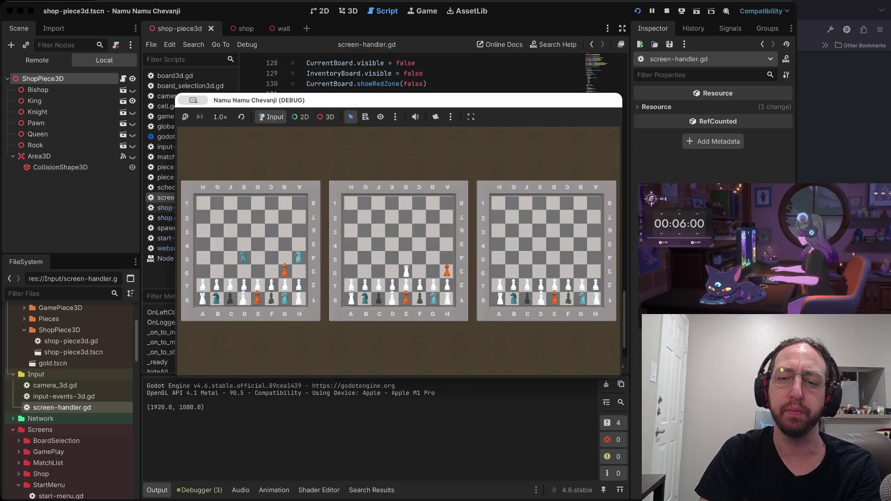
Choose the middle board to start a match, then stop and relaunch the game
left_click(398, 251)
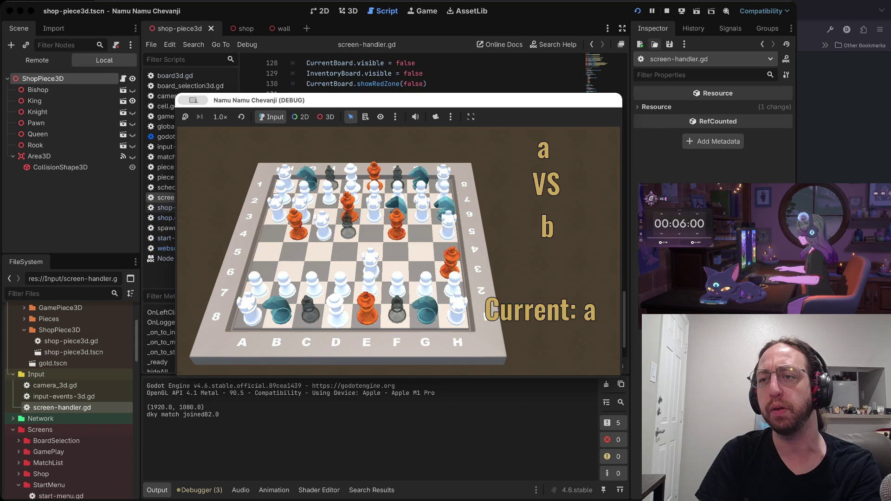
left_click(667, 11)
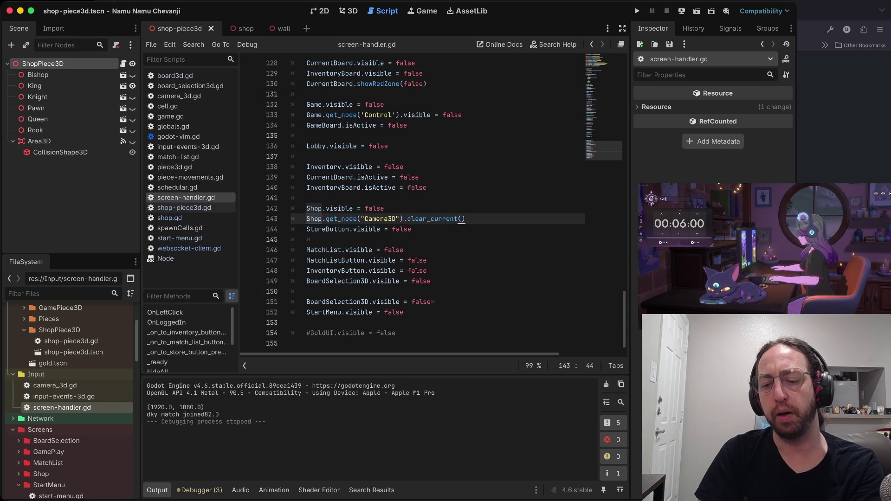
key("super+b")
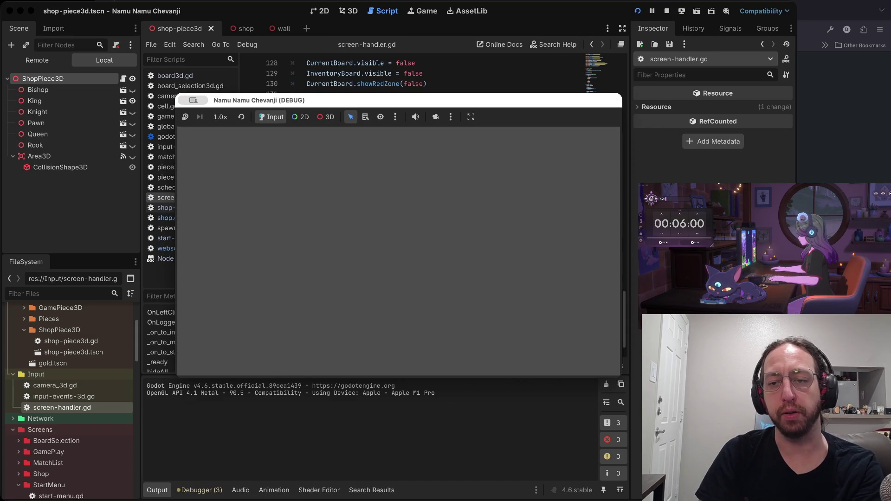
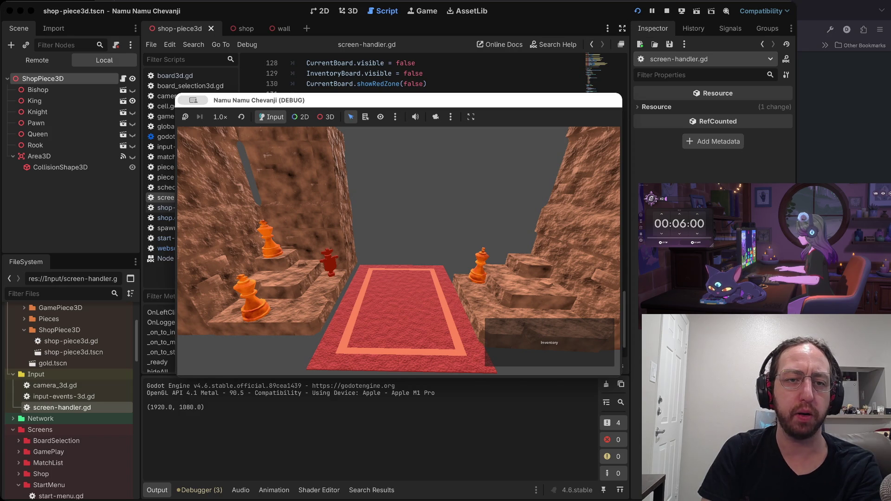
Inspect the running game's live Camera3D under Node3D in the Remote scene tree
left_click(465, 219)
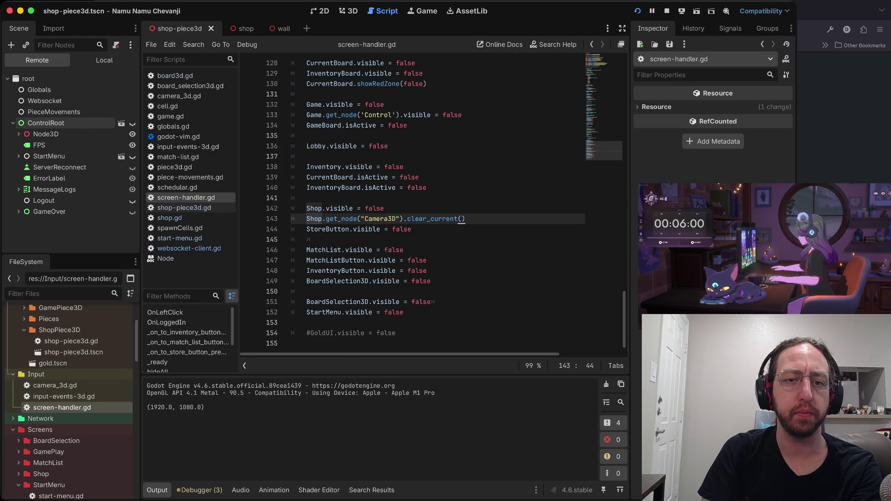
left_click(19, 134)
left_click(55, 145)
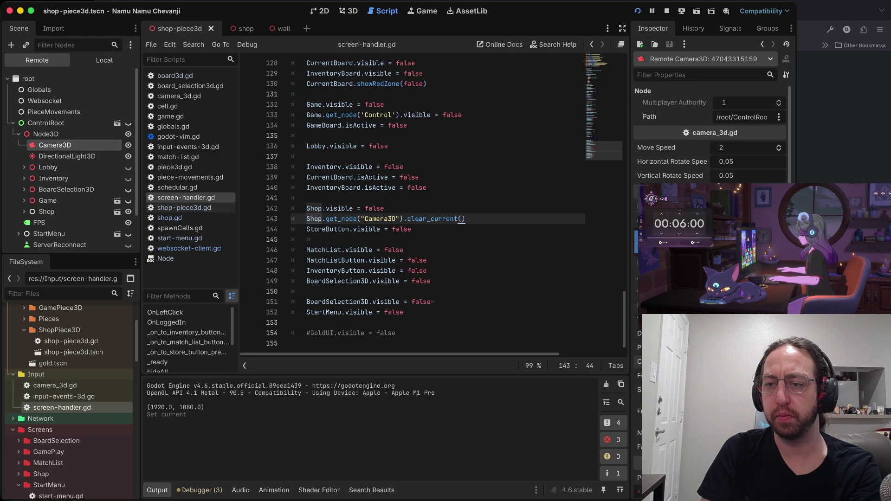
Stop the running game and return focus to the script editor
key("ctrl+Up")
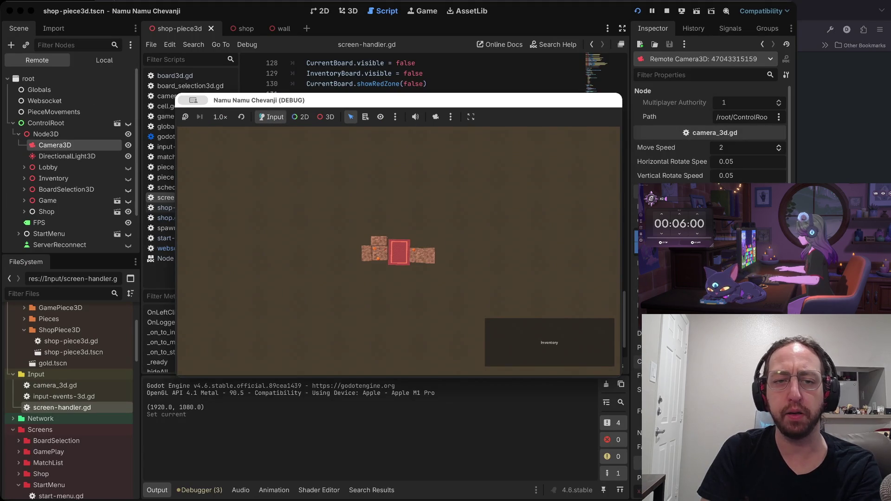
key("super+Tab")
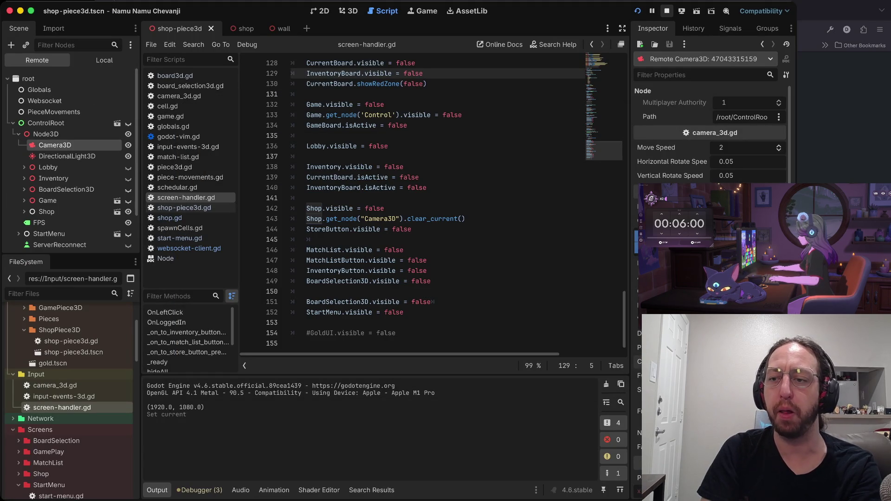
key("super+period")
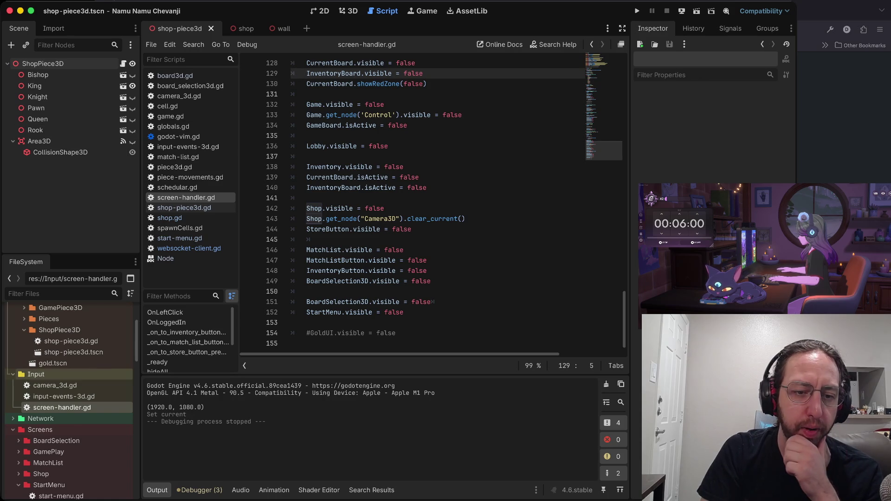
scroll(70, 404, "up", 5)
Place the caret on blank line 145 and scroll through the script
left_click(308, 239)
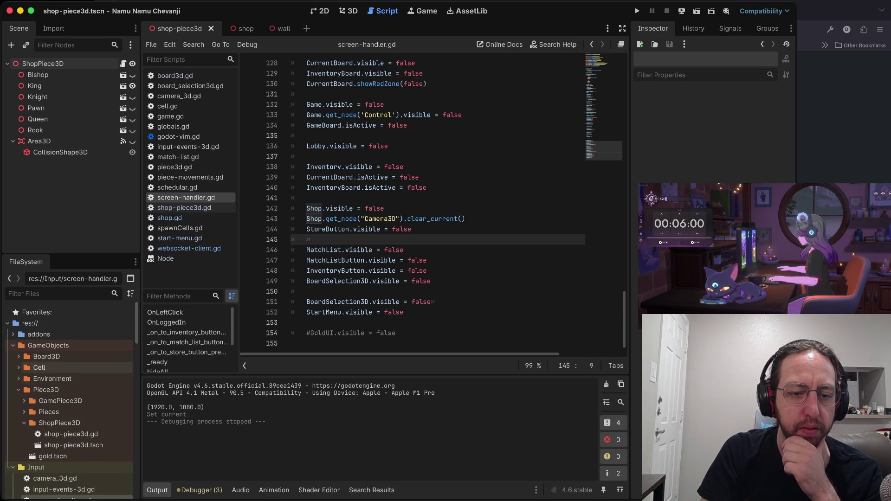
scroll(70, 408, "down", 4)
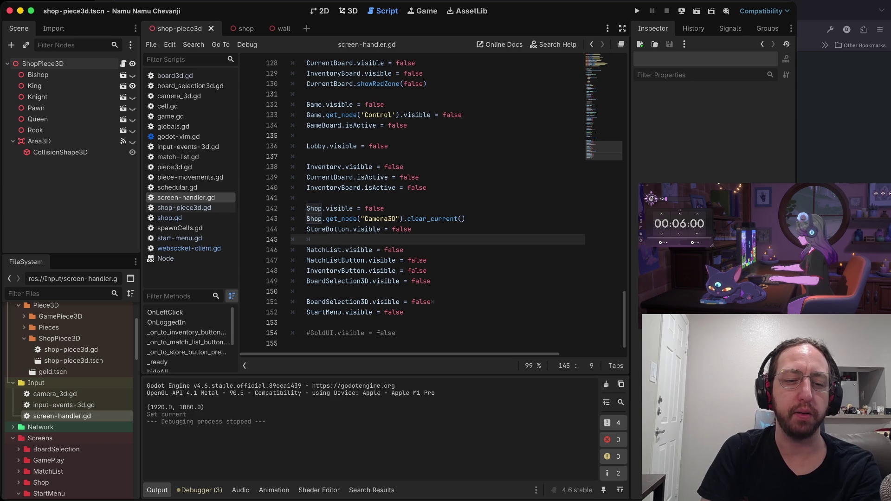
scroll(70, 399, "up", 3)
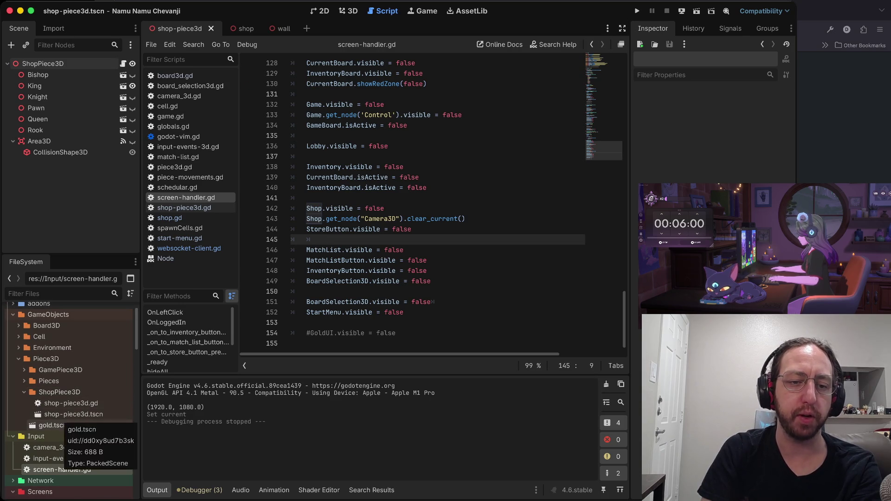
scroll(69, 418, "up", 3)
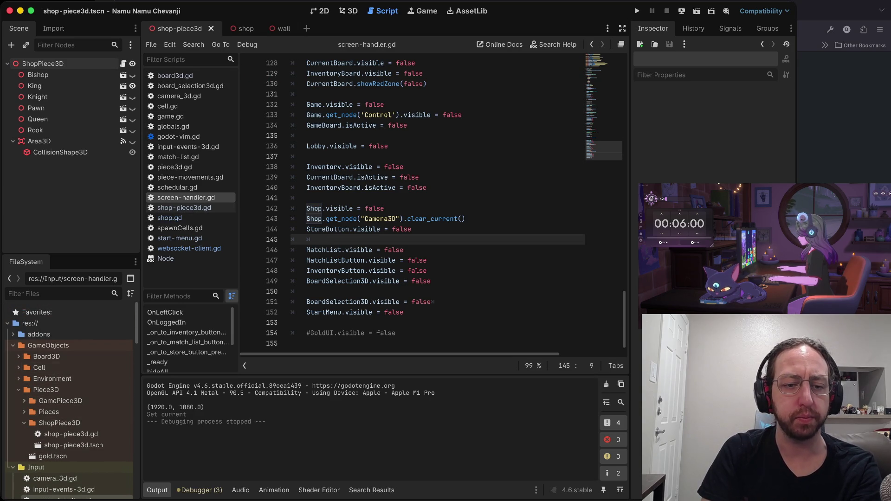
scroll(70, 399, "down", 5)
scroll(69, 400, "down", 2)
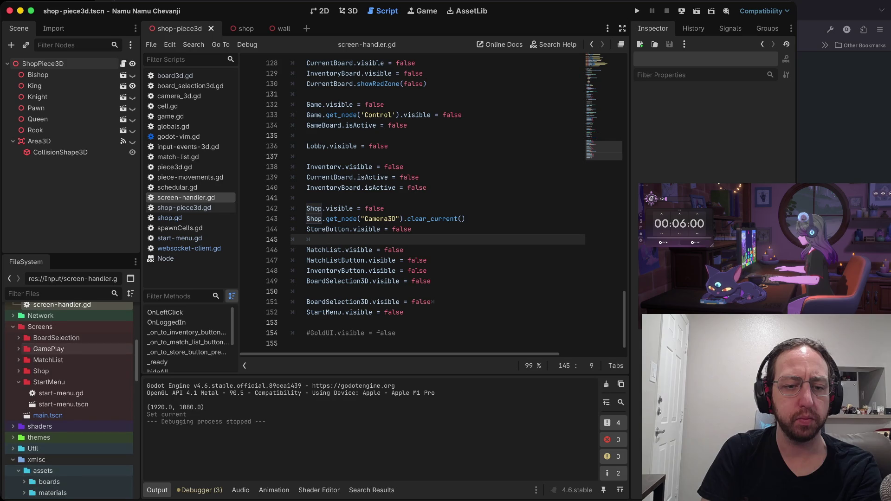
Open main.tscn, then open the Shop scene in the editor from its Scene tree node
double_click(47, 415)
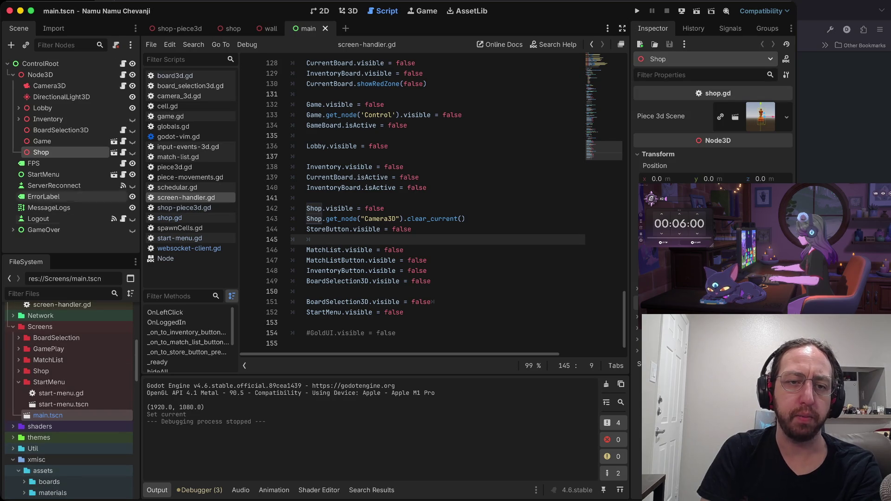
left_click(13, 75)
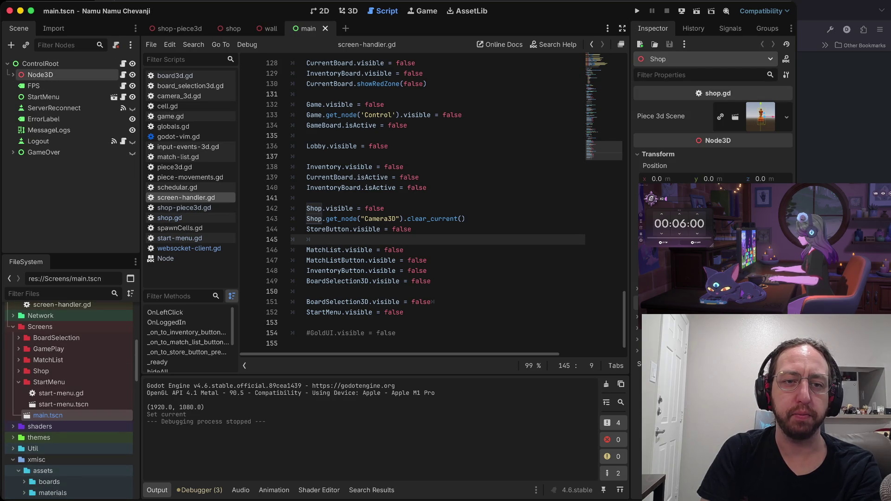
left_click(13, 74)
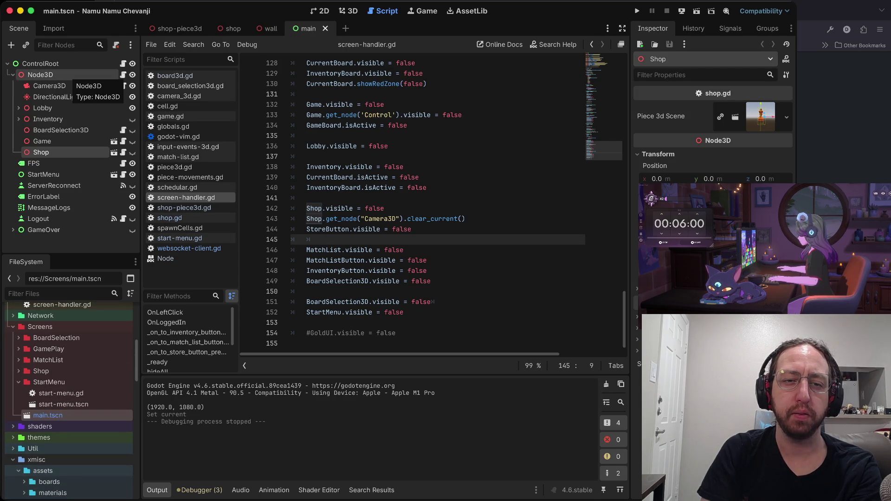
scroll(431, 204, "up", 2)
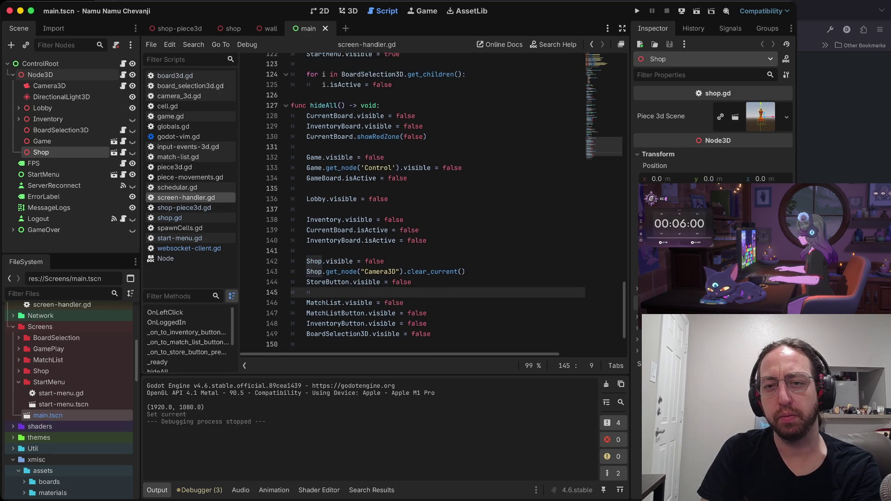
scroll(432, 204, "up", 10)
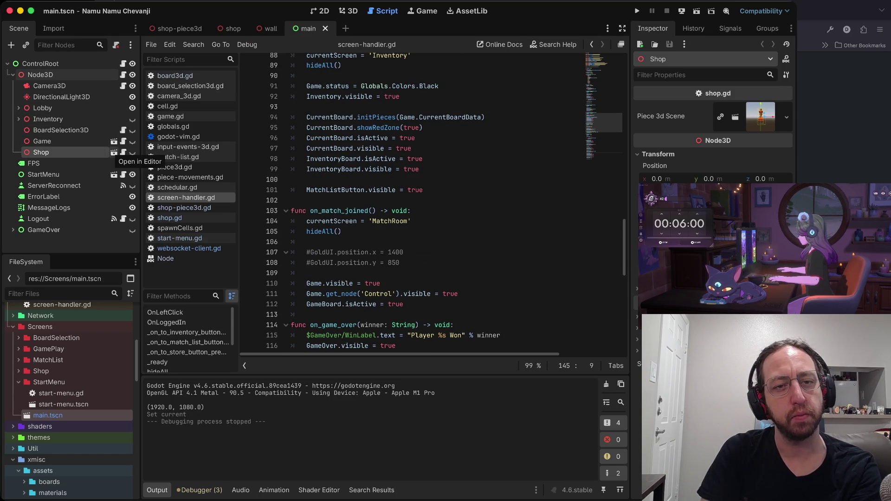
left_click(113, 152)
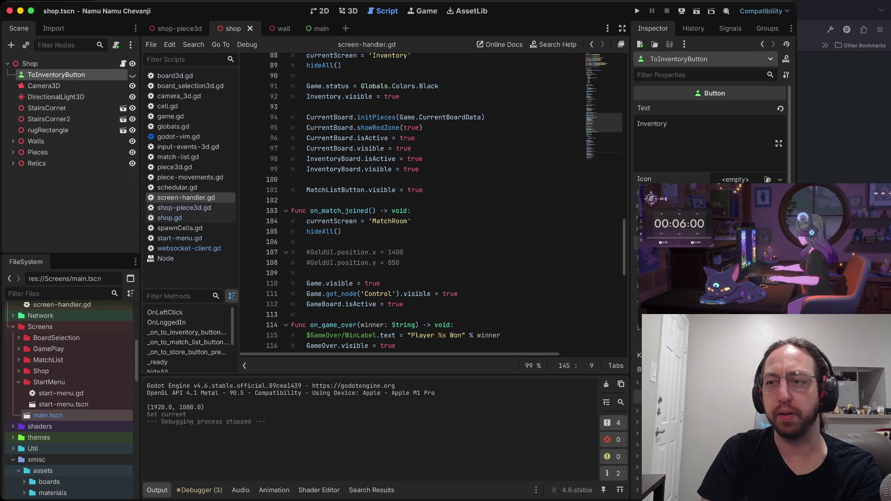
left_click(730, 28)
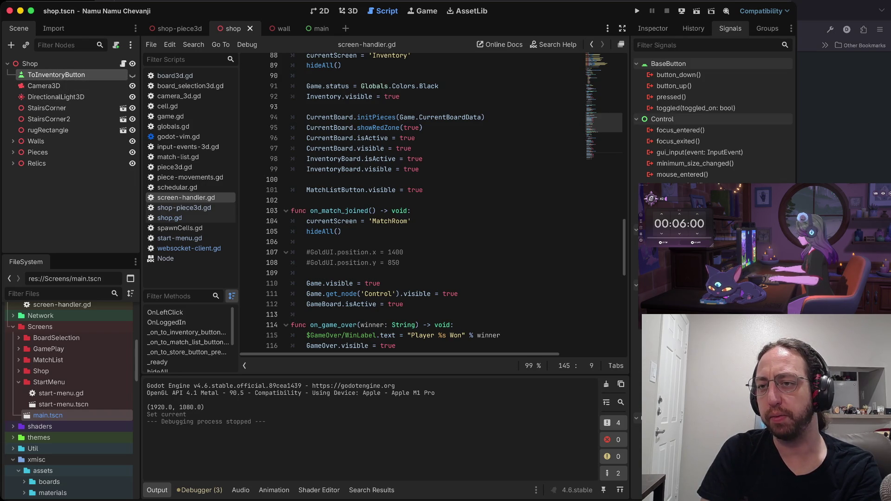
Connect ToInventoryButton's pressed() signal to a new _on_to_inventory_button_pressed handler in shop.gd
double_click(671, 97)
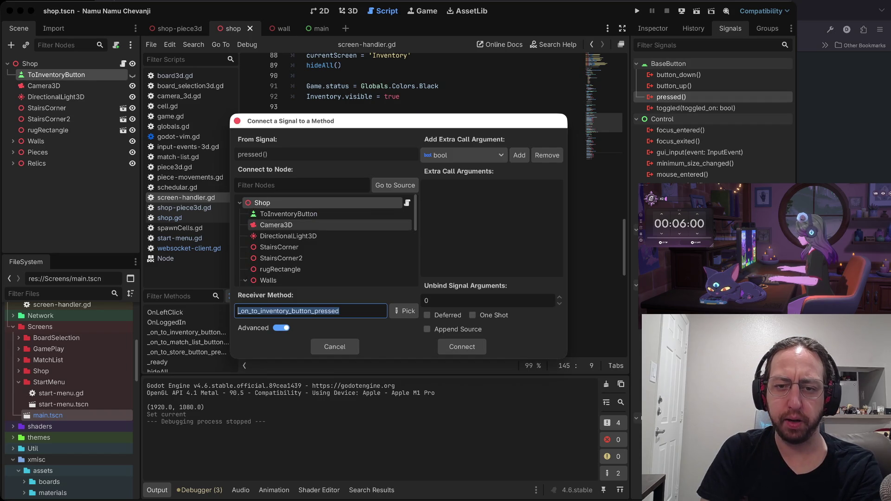
scroll(325, 224, "down", 3)
scroll(325, 225, "up", 3)
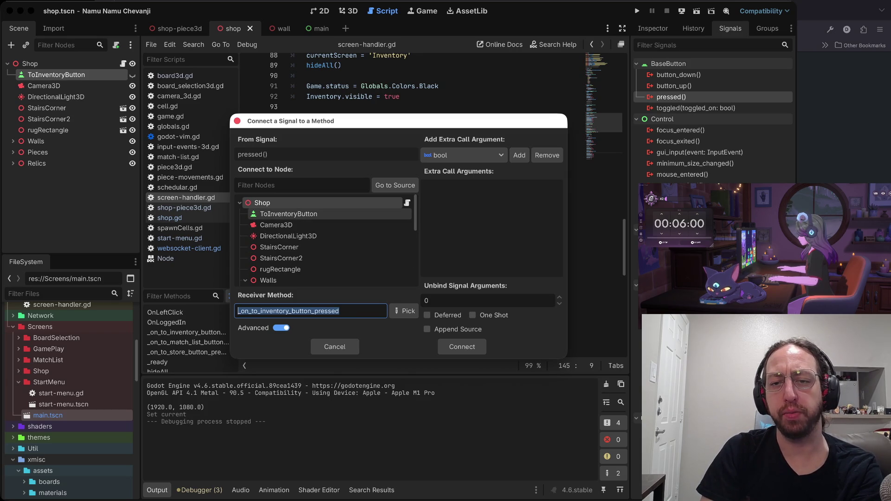
left_click(462, 347)
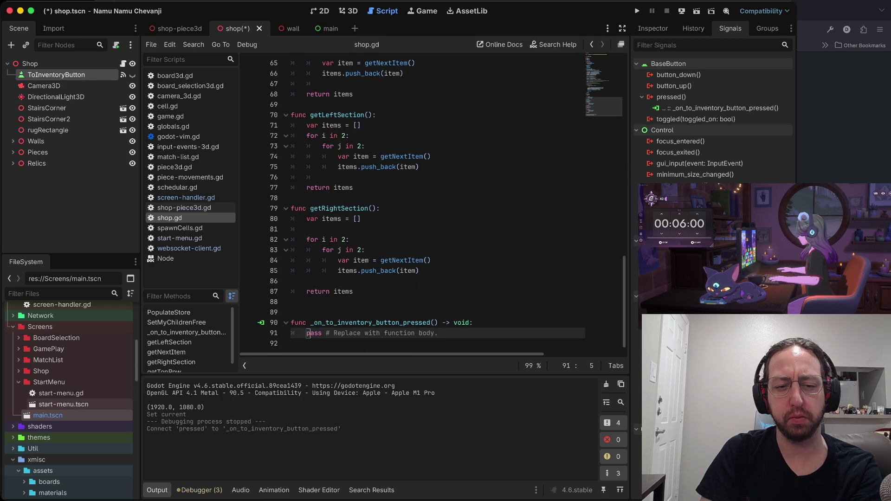
scroll(69, 371, "up", 3)
scroll(70, 399, "up", 2)
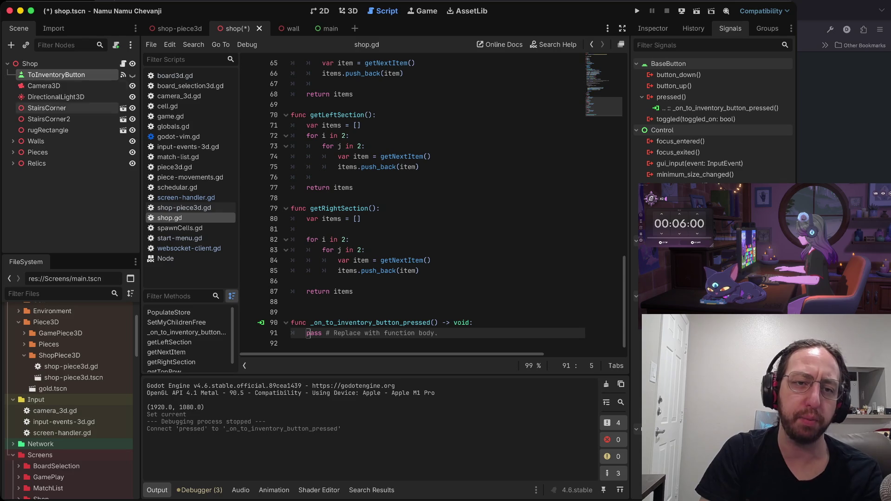
scroll(69, 399, "up", 2)
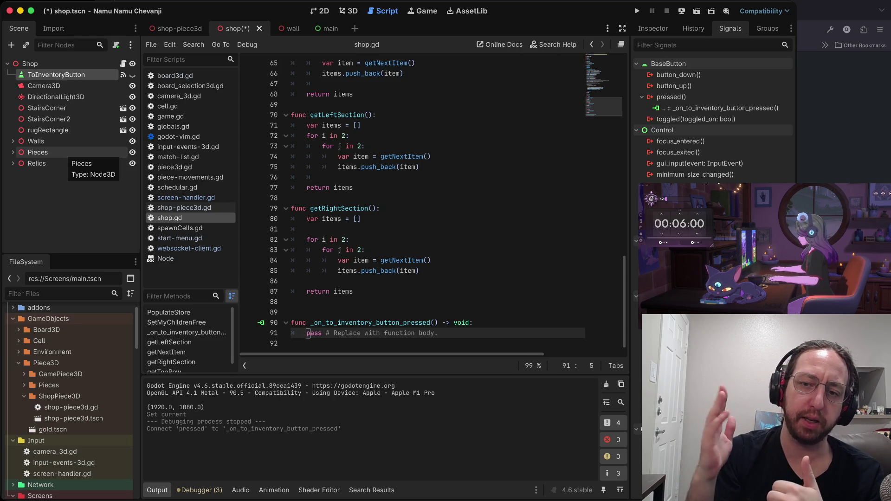
scroll(70, 395, "down", 4)
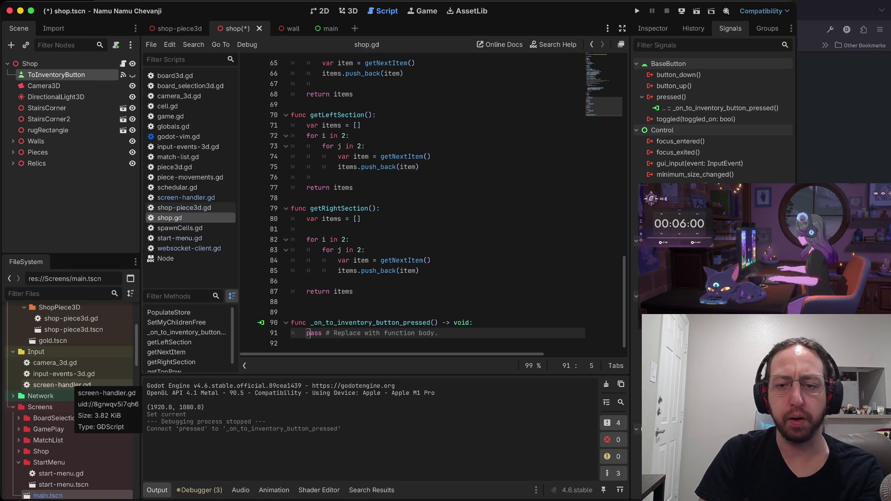
left_click(415, 261)
Search the project files for 'screen-handler' and then 'ser', finding no screenhandler matches
key("ctrl+shift+f")
type("screen-handler")
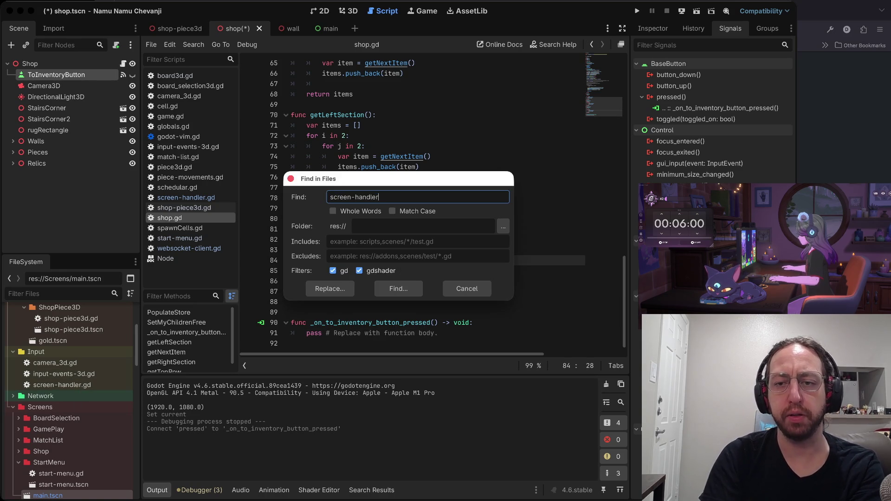
key("Return")
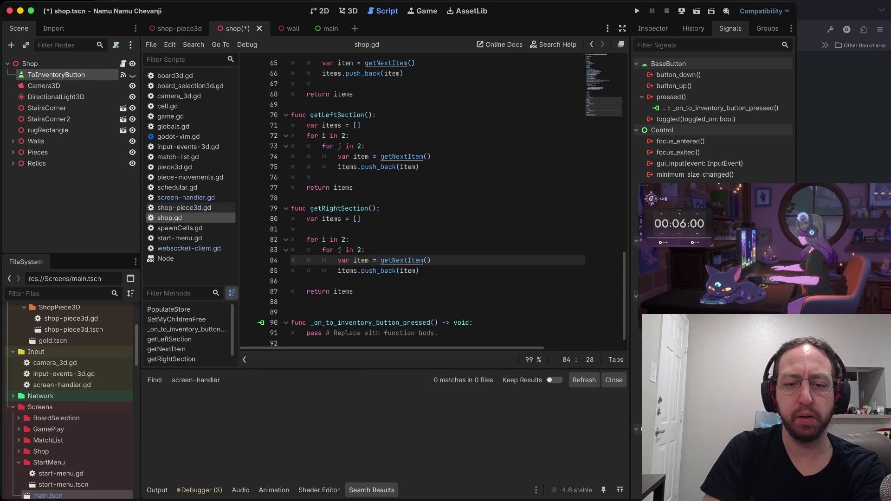
scroll(440, 204, "up", 1)
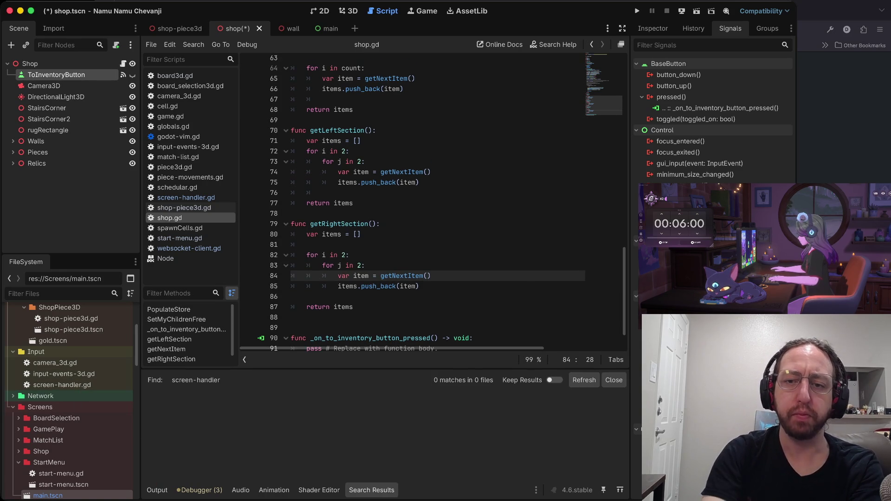
key("ctrl+shift+f")
type("screen")
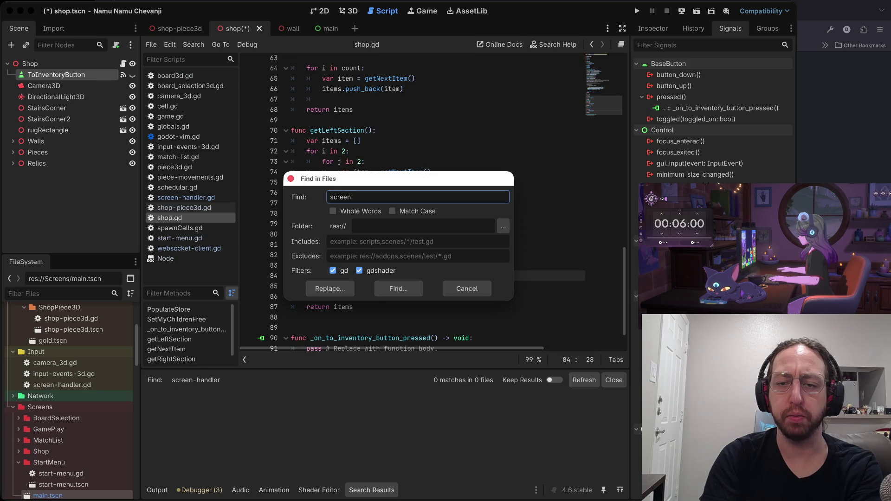
type("er")
key("Return")
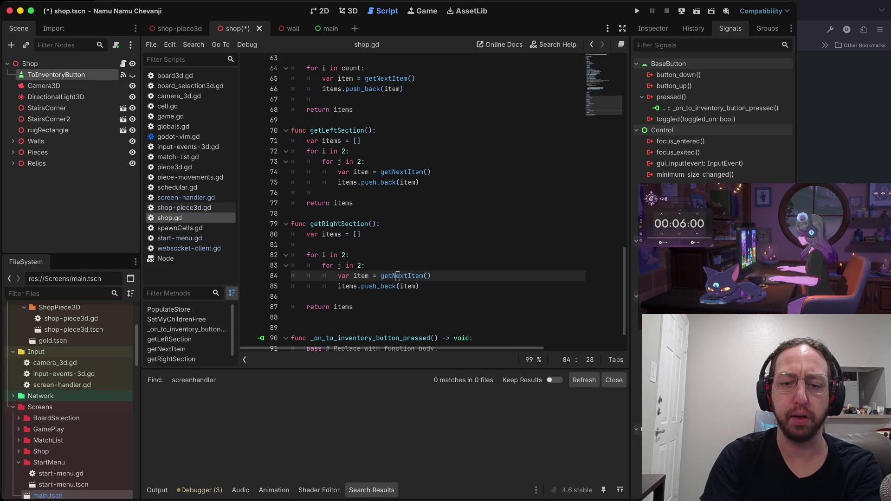
scroll(436, 200, "up", 20)
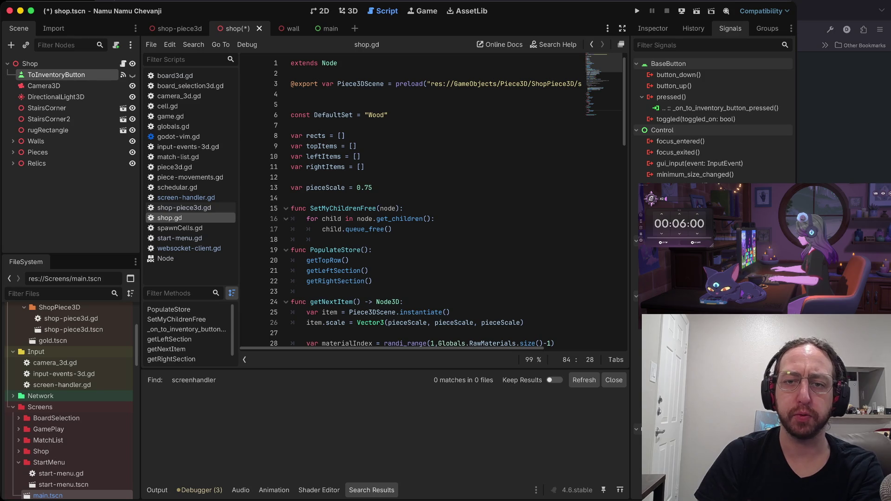
Review the autoload globals in Project Settings, then open screen-handler.gd
left_click(279, 150)
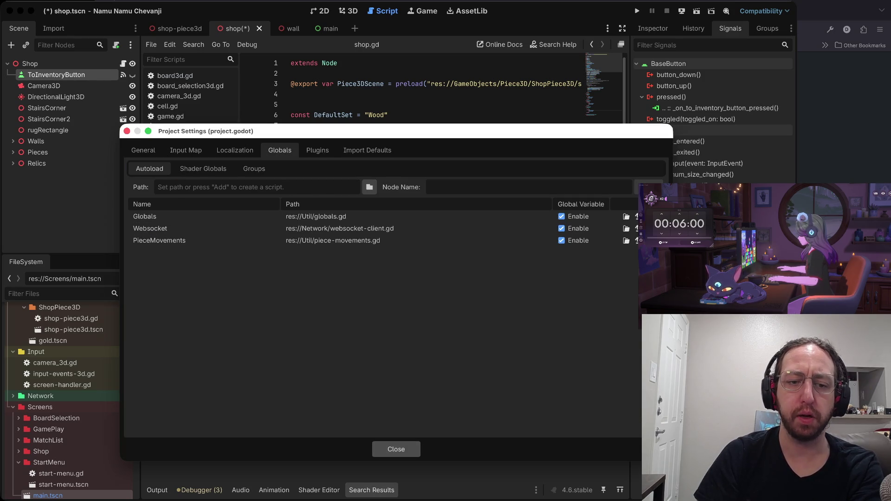
left_click(396, 449)
scroll(70, 418, "down", 2)
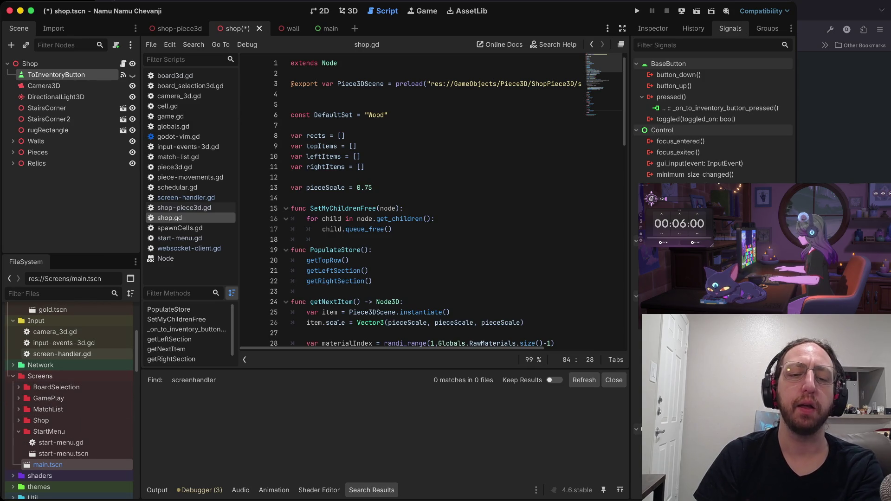
double_click(93, 354)
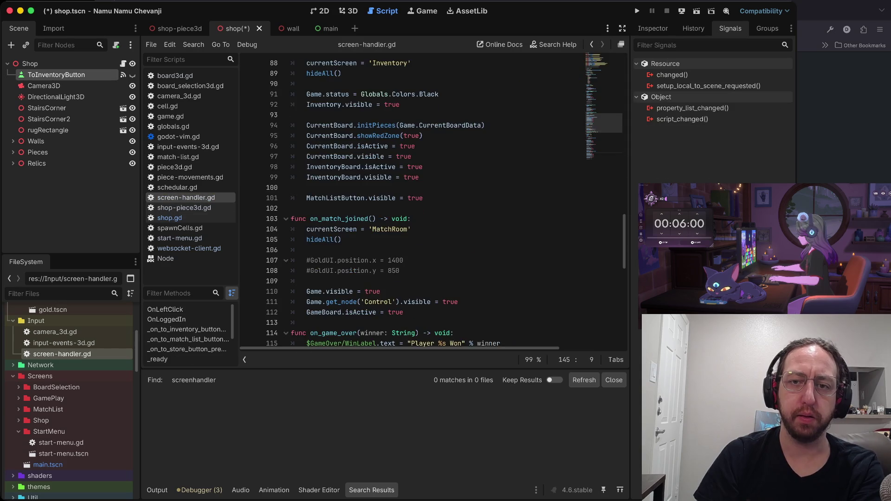
Cut the ToInventoryButton node out of the Shop scene
scroll(413, 204, "up", 20)
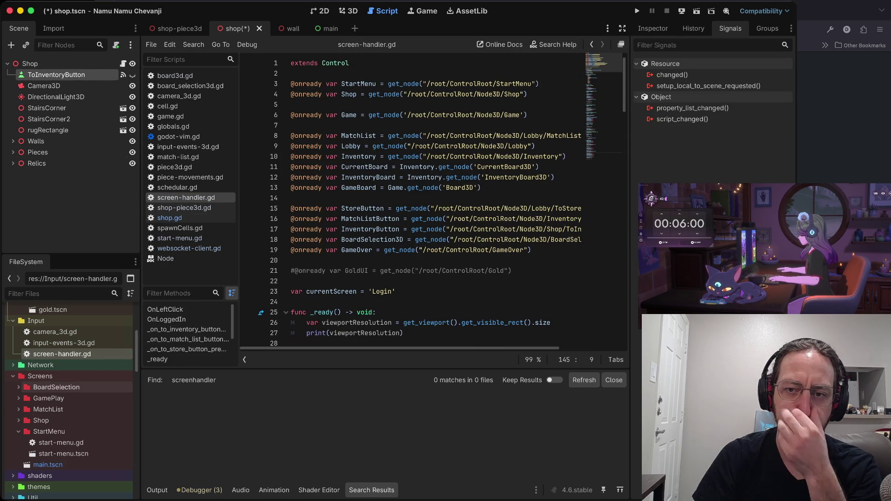
mouse_move(420, 176)
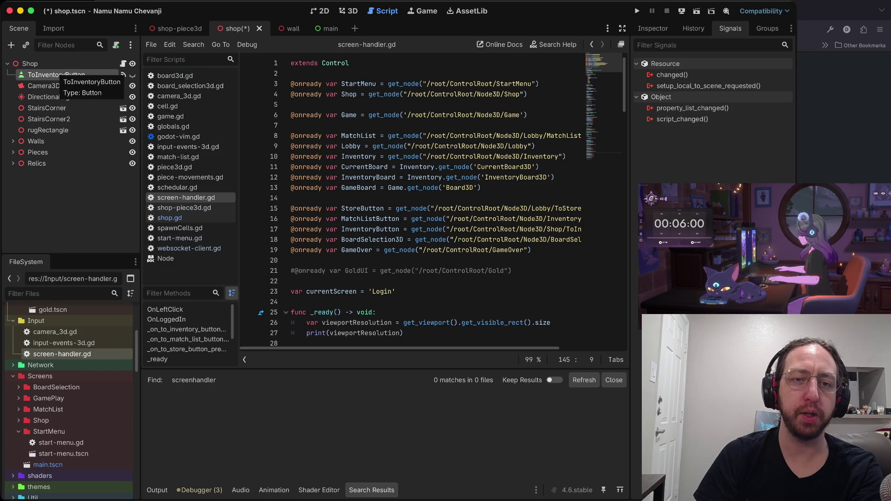
right_click(57, 75)
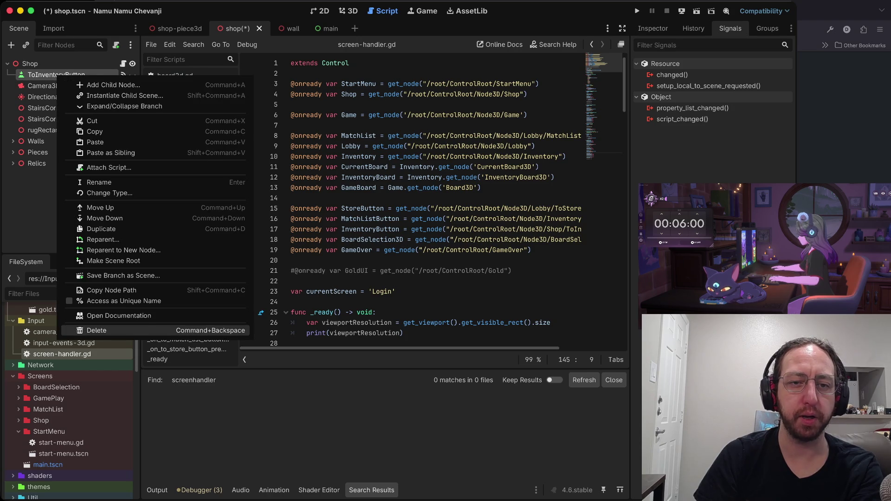
left_click(93, 121)
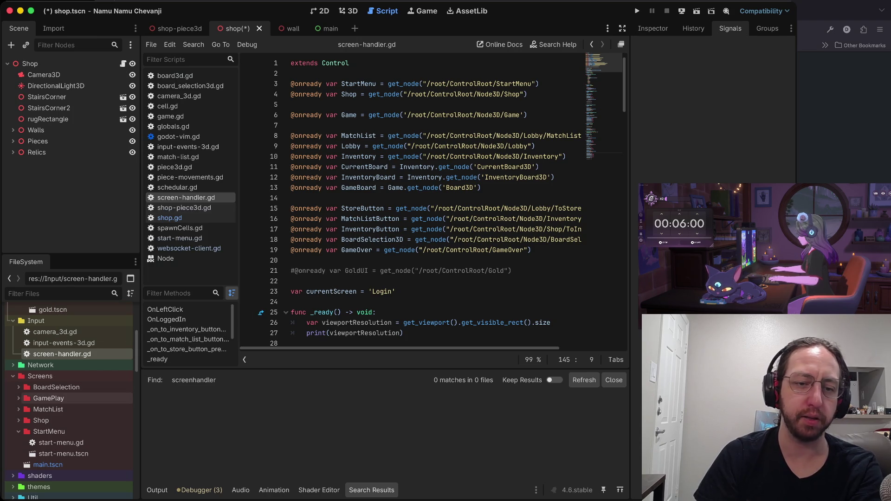
Open main.tscn, select its Node3D, and glance at the terminal before returning to Godot
scroll(69, 395, "down", 5)
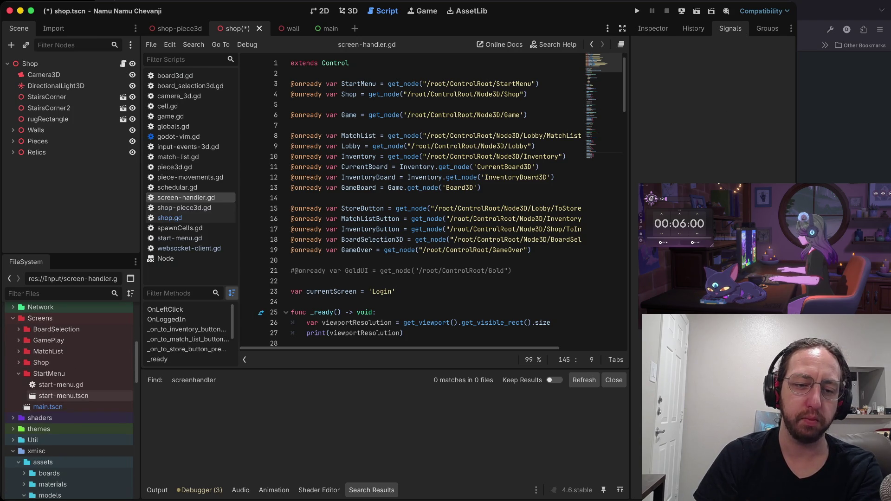
double_click(48, 407)
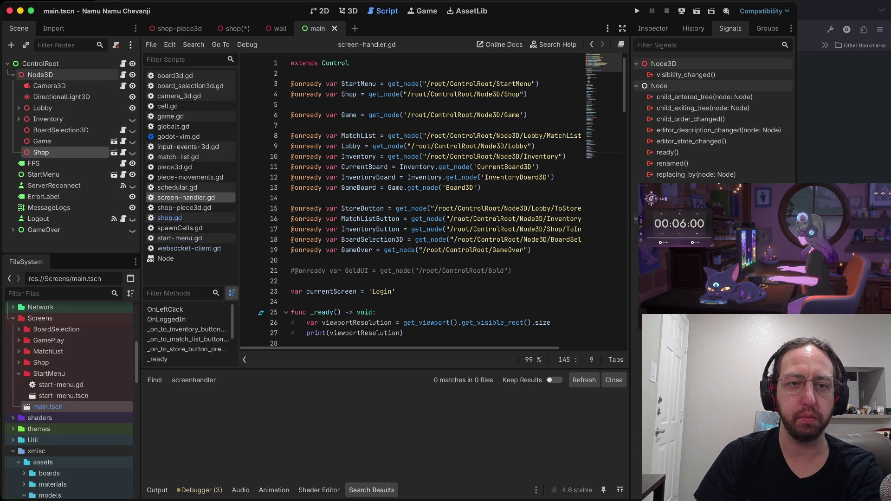
left_click(40, 74)
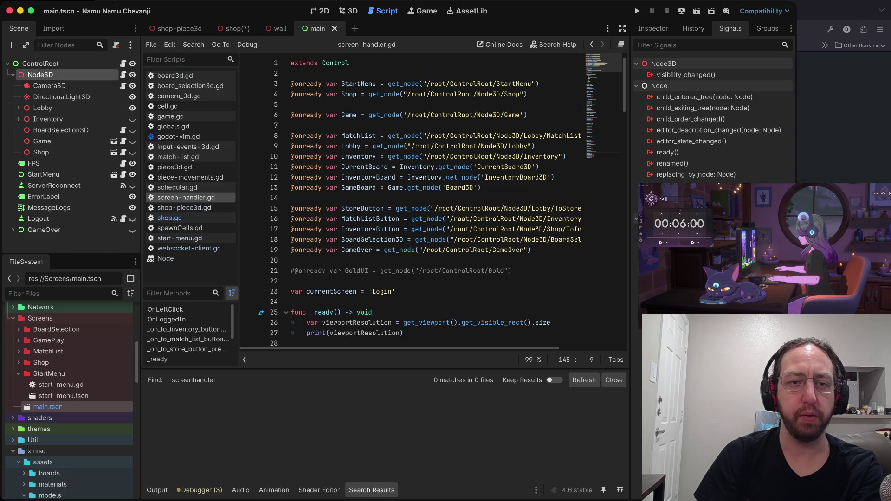
right_click(58, 77)
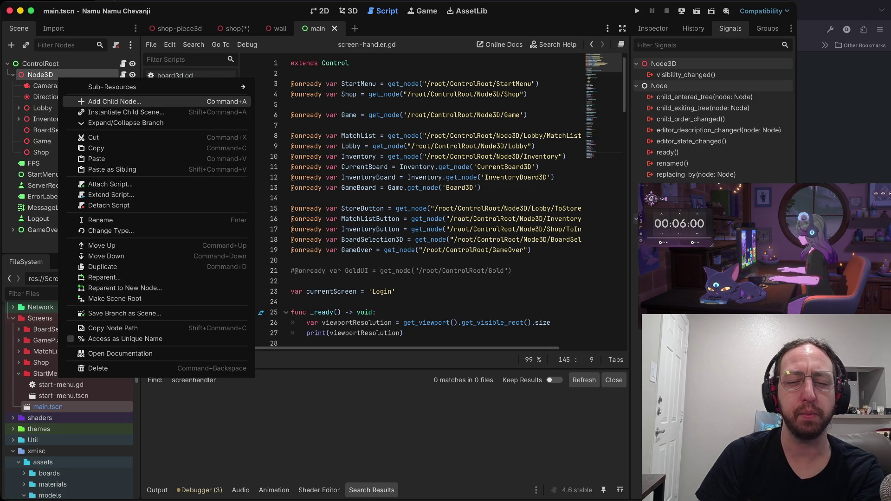
mouse_move(139, 87)
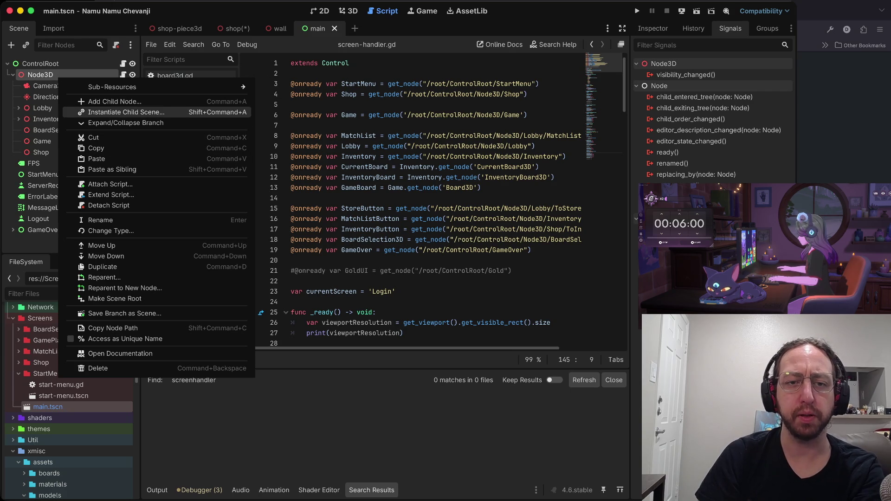
key("Escape")
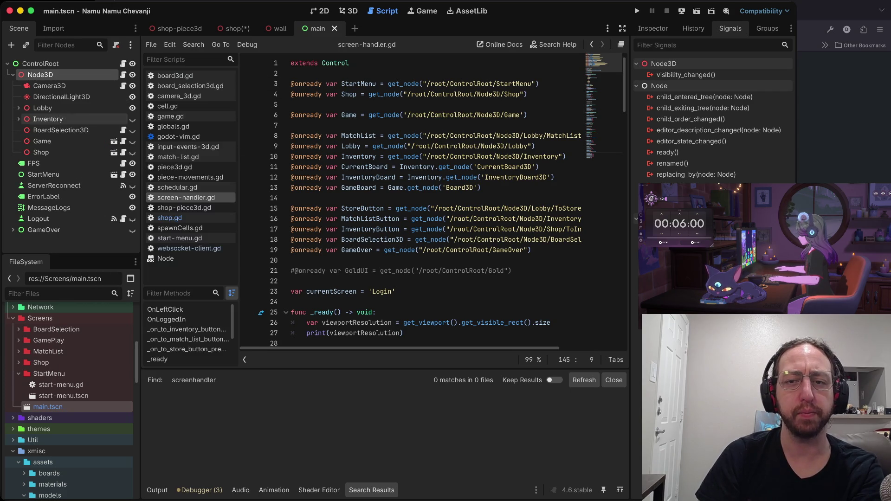
key("ctrl+Right")
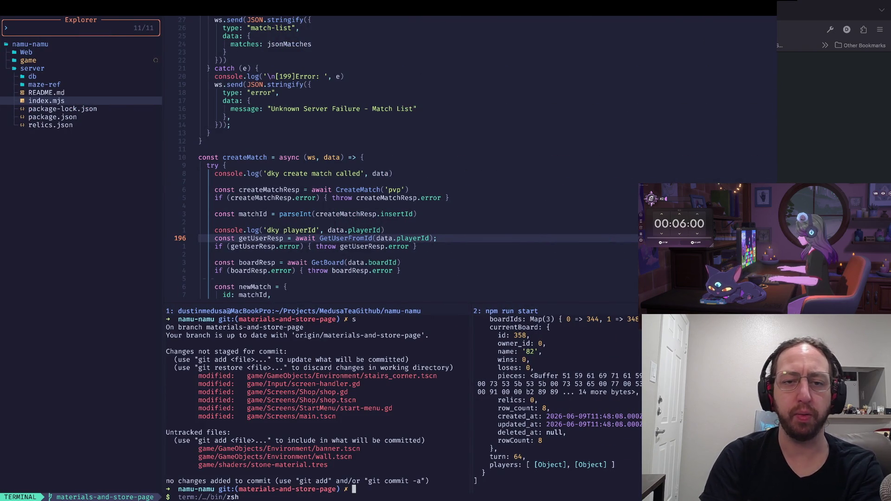
key("ctrl+Left")
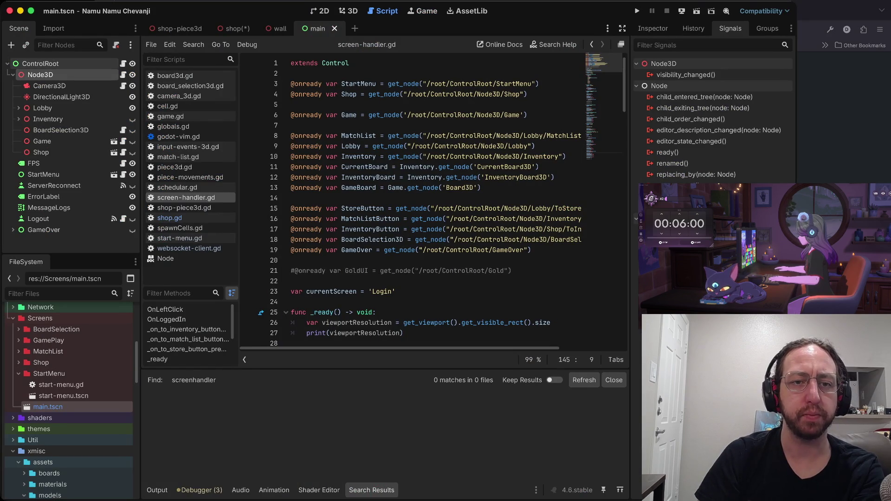
Add a child Node3D named Store under Node3D and move Shop inside it
right_click(57, 72)
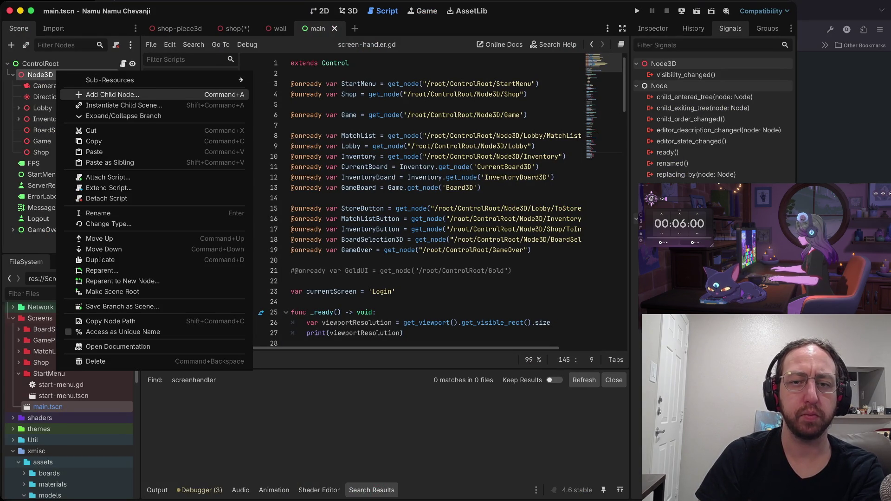
left_click(113, 94)
key("Return")
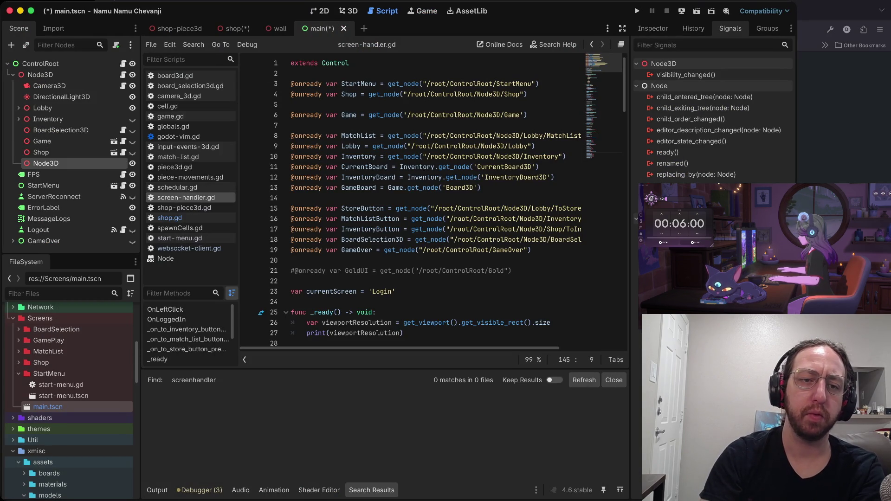
key("F2")
type("St")
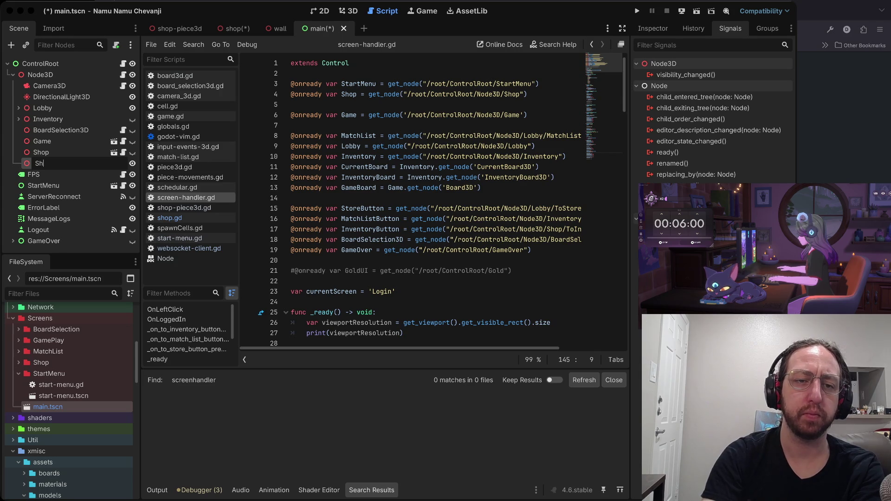
type("ore")
key("Return")
key("ctrl+Up")
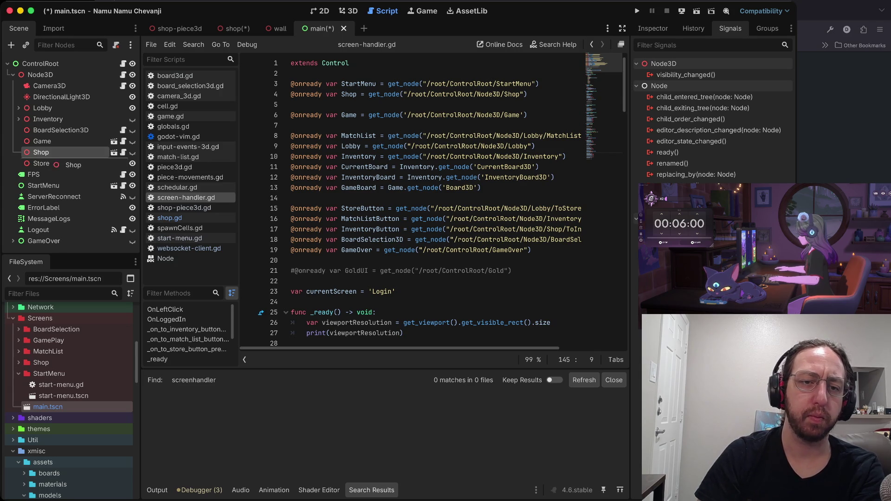
left_click_drag(41, 163, 50, 155)
Change line 4's Shop path to Store/Shop, save, and paste ToInventoryButton under Store
left_click(448, 115)
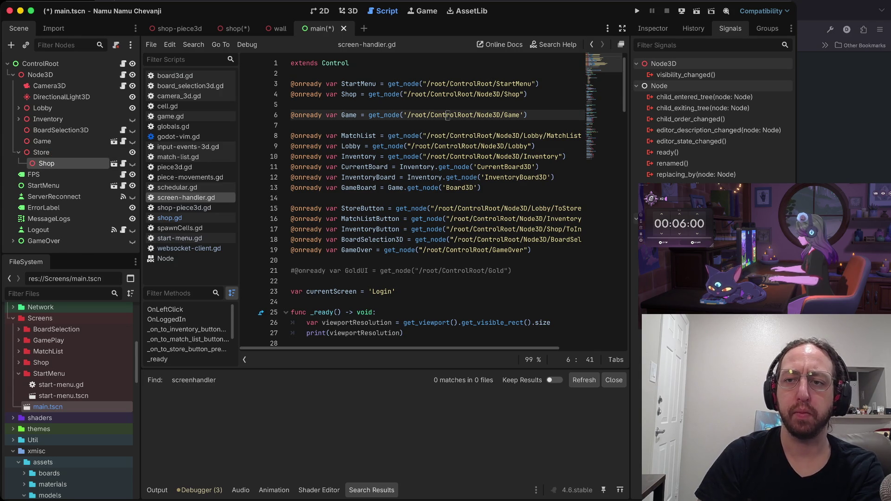
left_click(520, 94)
type("Store/")
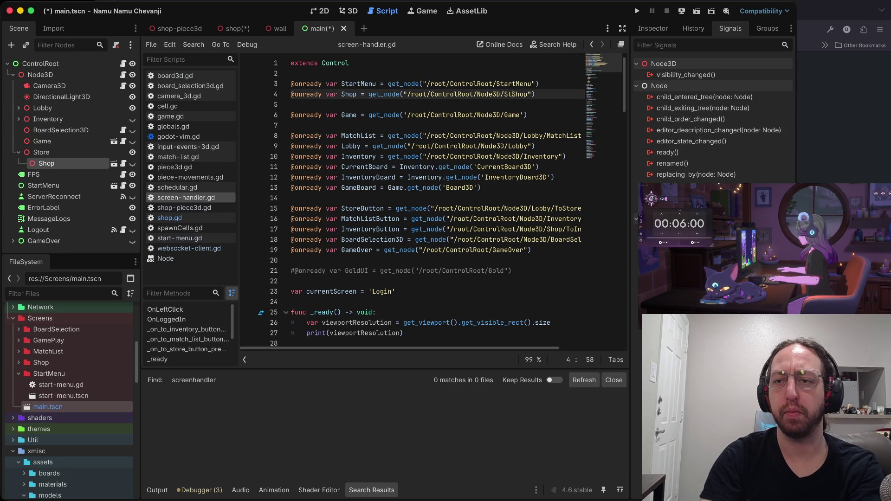
key("super+s")
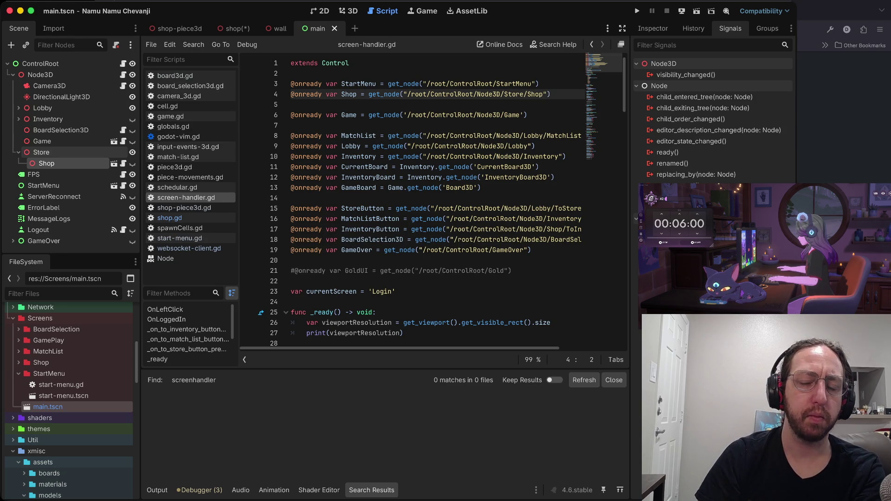
right_click(78, 153)
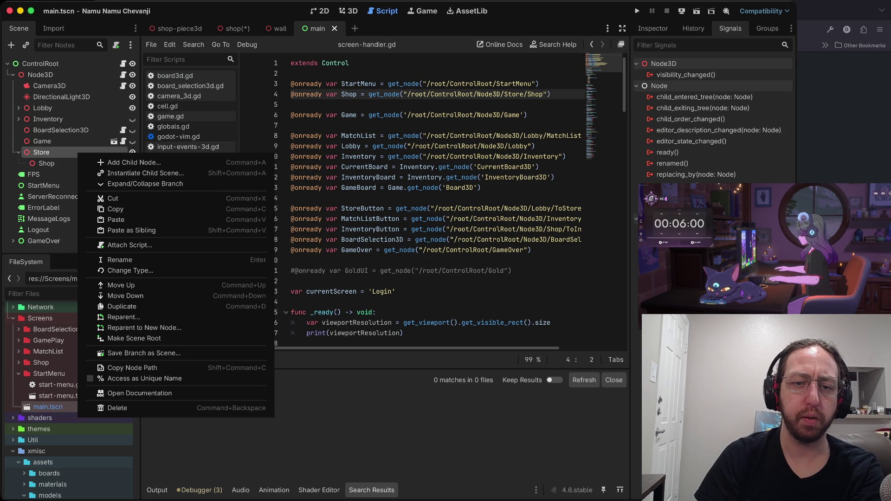
left_click(116, 220)
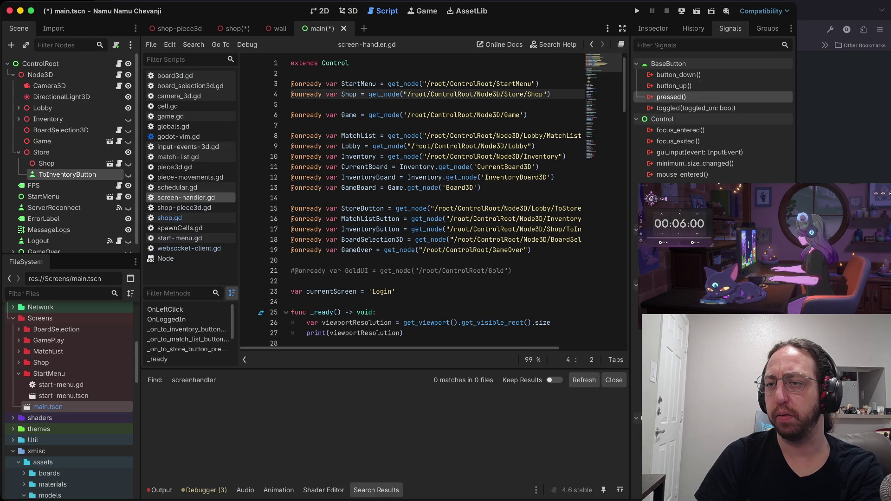
Reconnect the button's pressed signal to its handler method and save the main scene
double_click(672, 96)
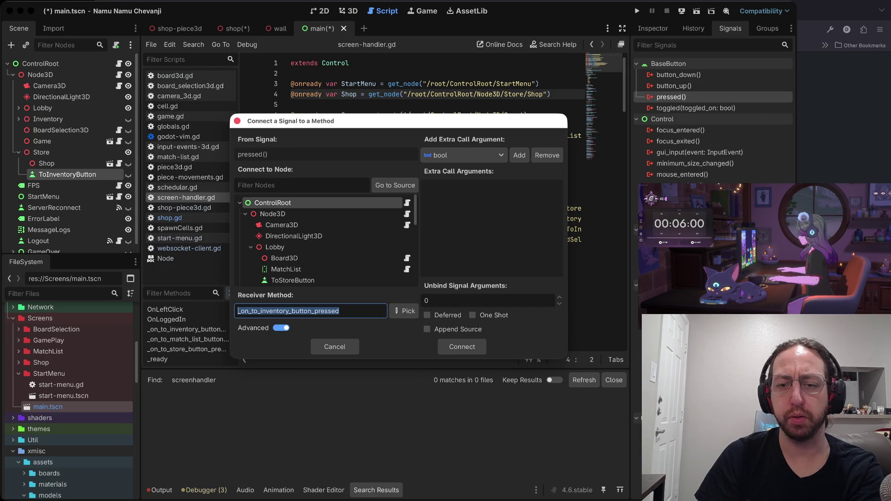
left_click(462, 347)
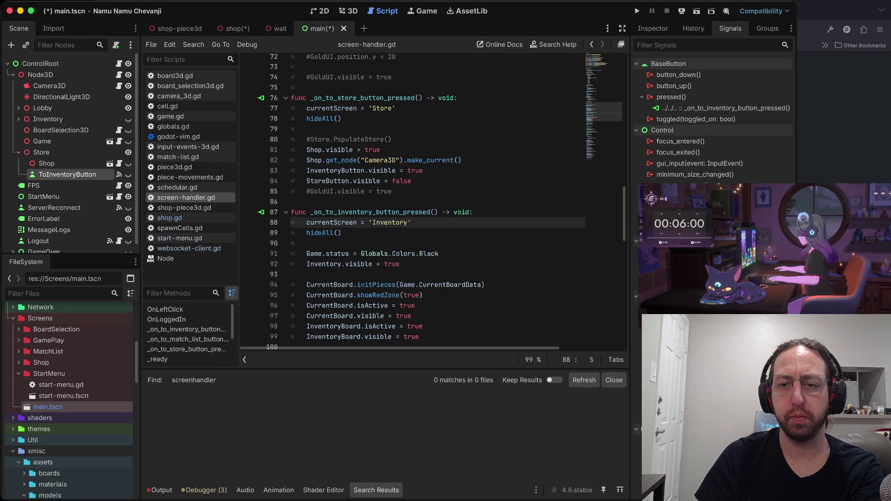
key("ctrl+s")
scroll(440, 202, "down", 3)
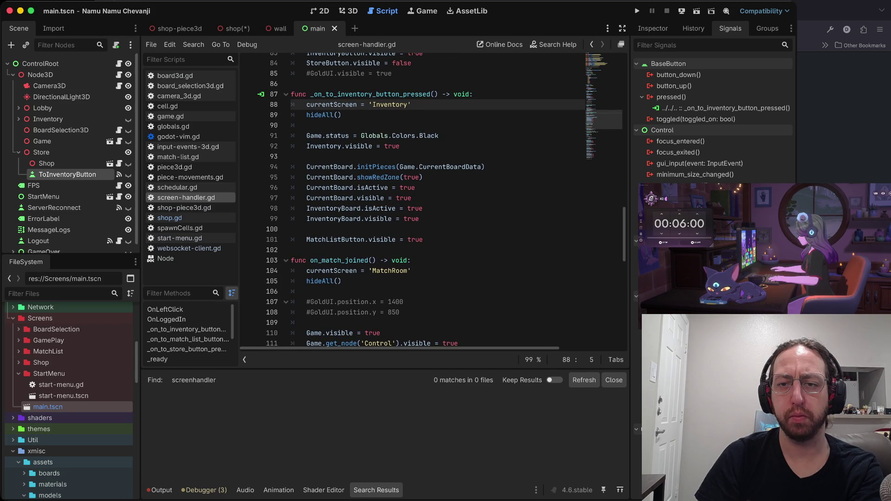
Search 'shop' in screen-handler.gd, review the hideAll Shop and Camera3D lines, save, and run
left_click(401, 156)
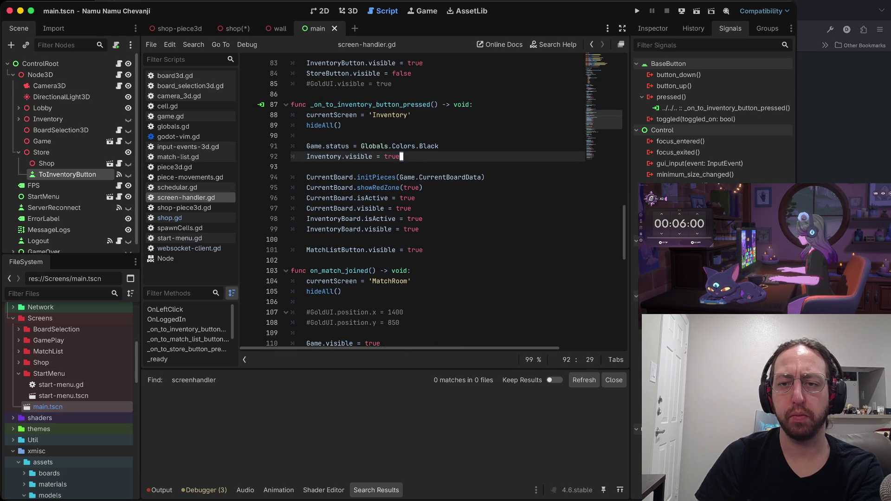
key("ctrl+f")
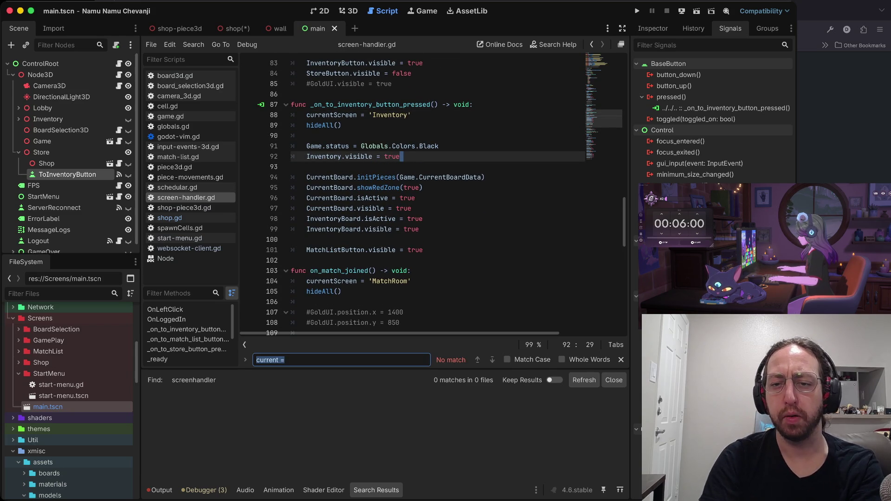
type("shop")
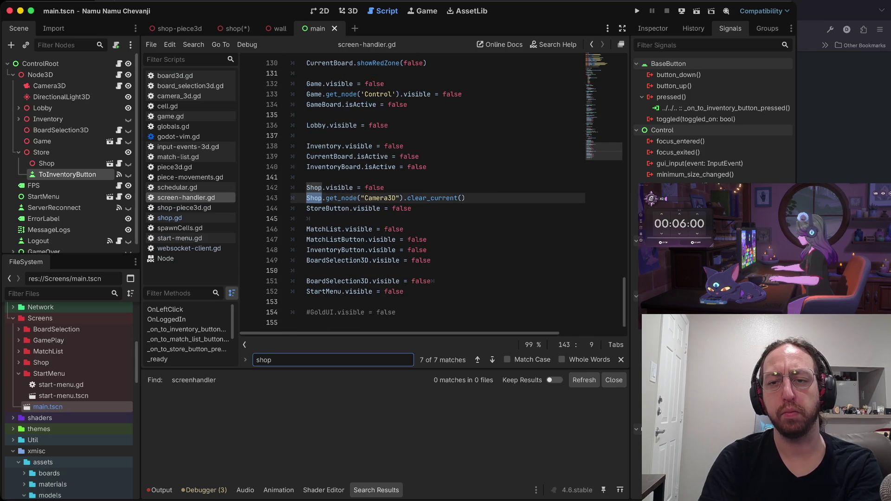
key("Escape")
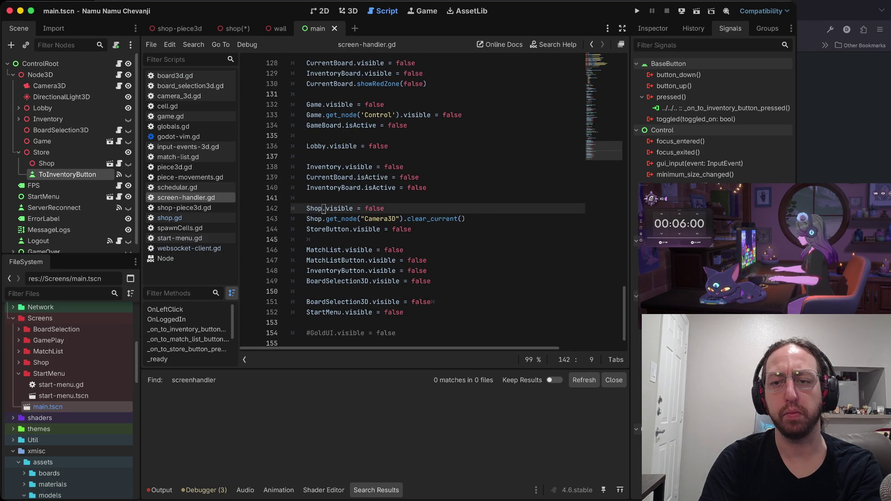
key("ctrl+u")
key("ctrl+u")
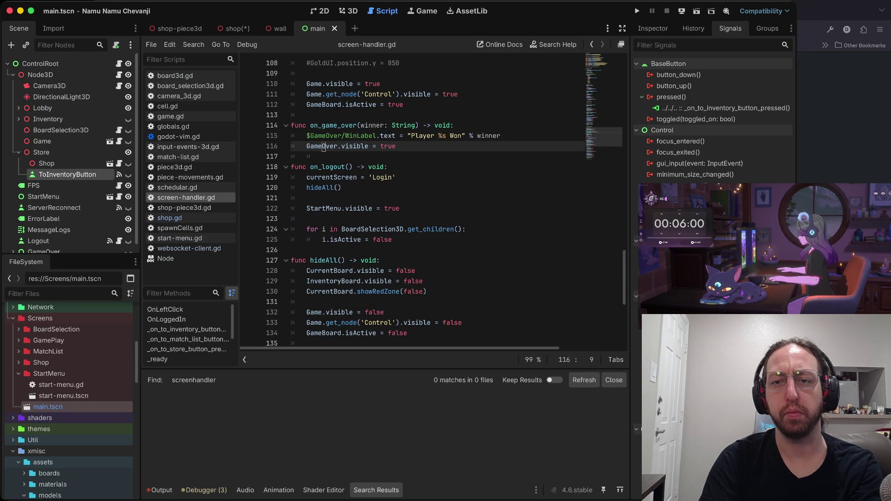
key("ctrl+d")
key("ctrl+d")
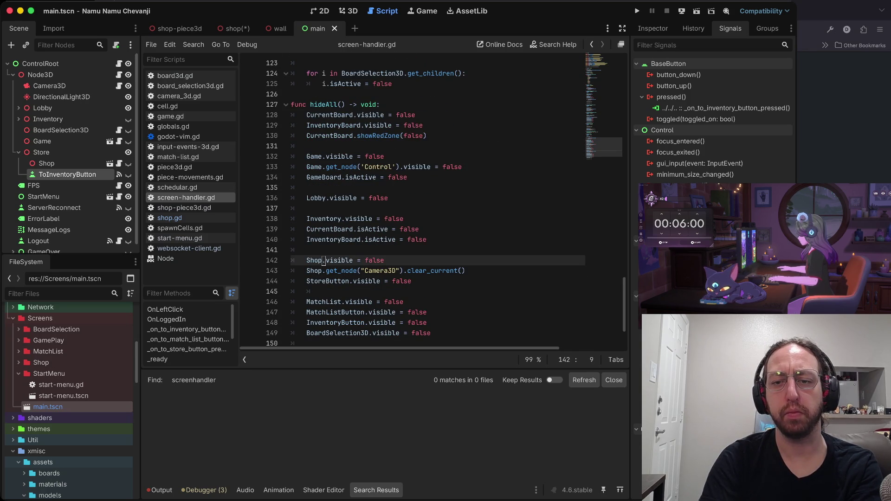
key("j")
key("ctrl+s")
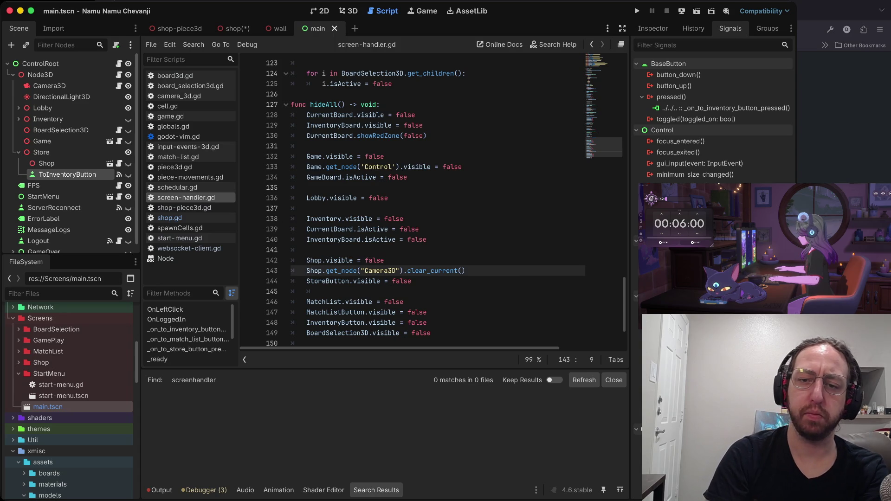
key("w")
key("w")
key("w")
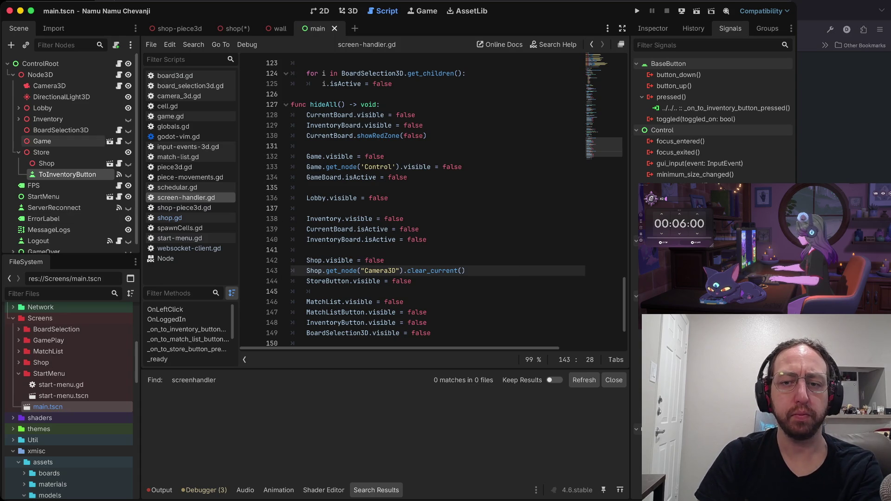
left_click(423, 125)
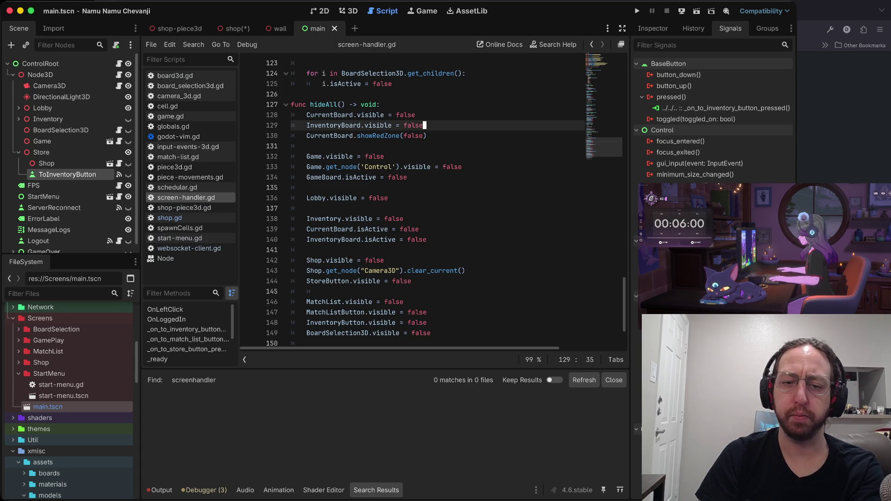
key("super+b")
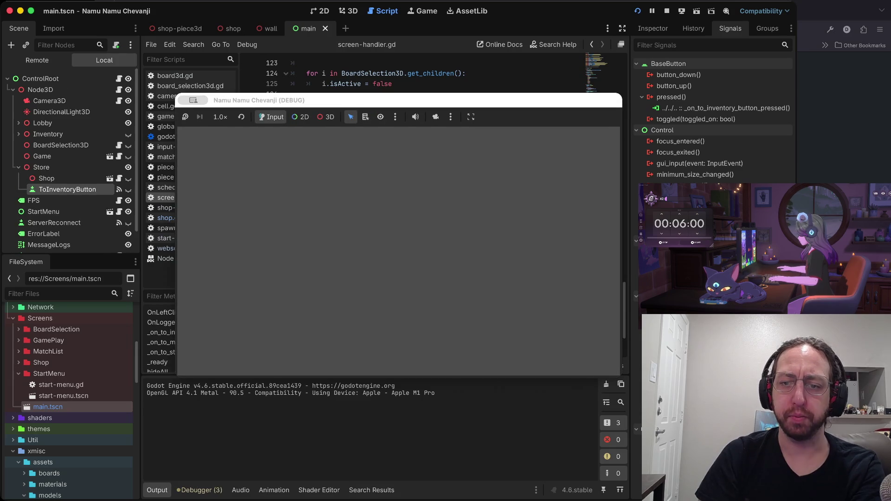
Change the InventoryButton path to Node3D/Store/ToInventoryButton and relaunch the game
type("a")
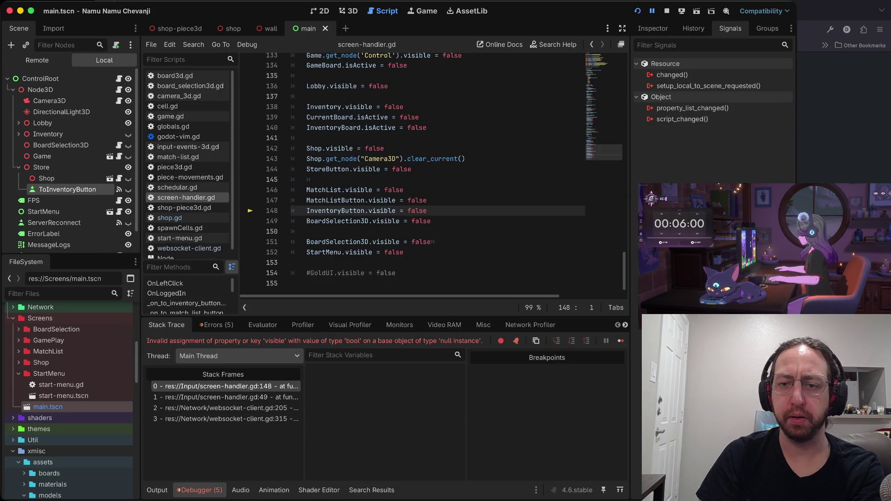
left_click(311, 219)
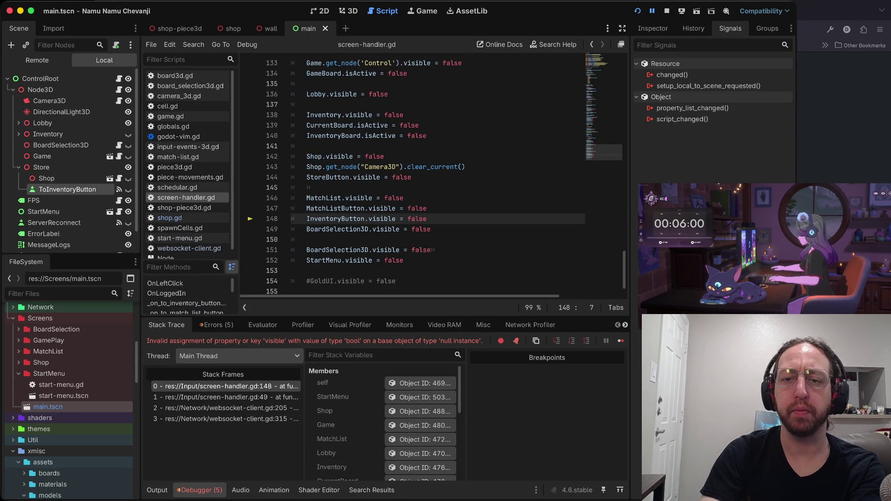
left_click(307, 219, "ctrl")
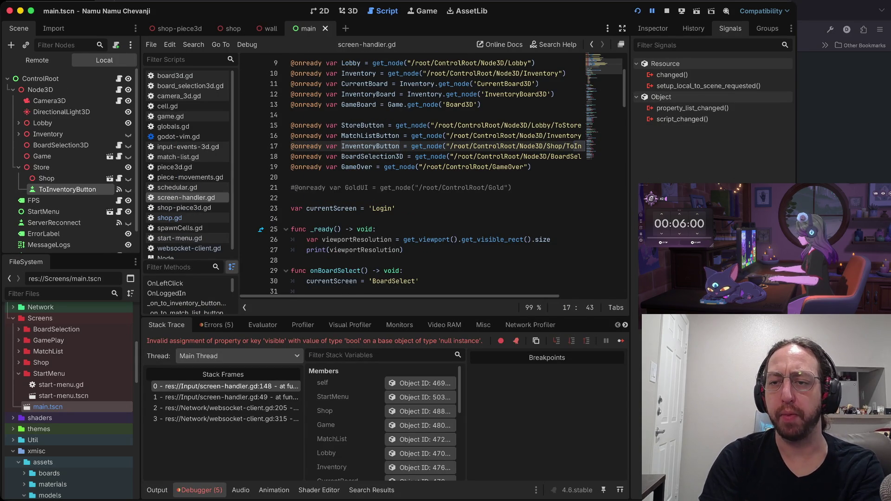
key("f")
key("shift+s")
type("Sto")
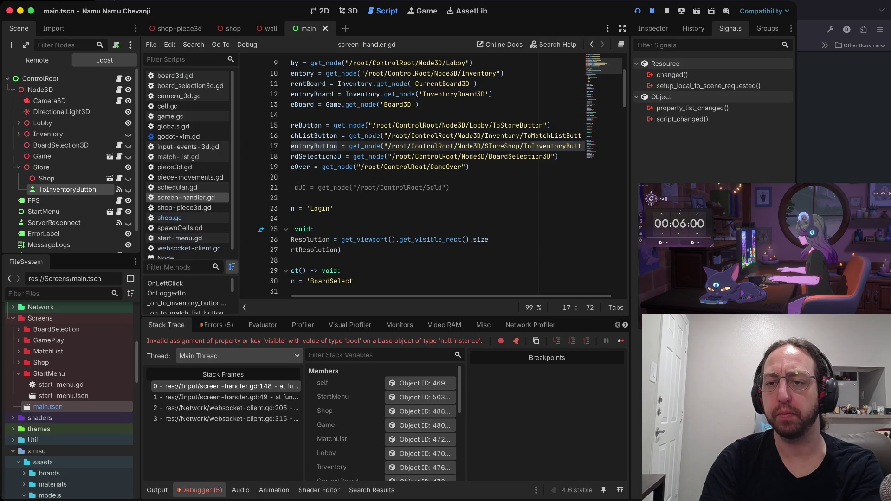
key("Delete")
key("Delete")
key("Delete")
type("re")
key("Right")
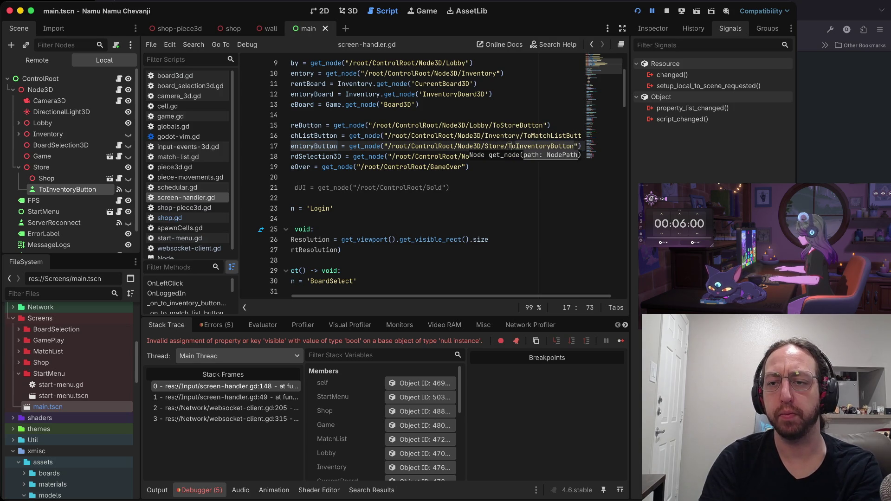
key("super+b")
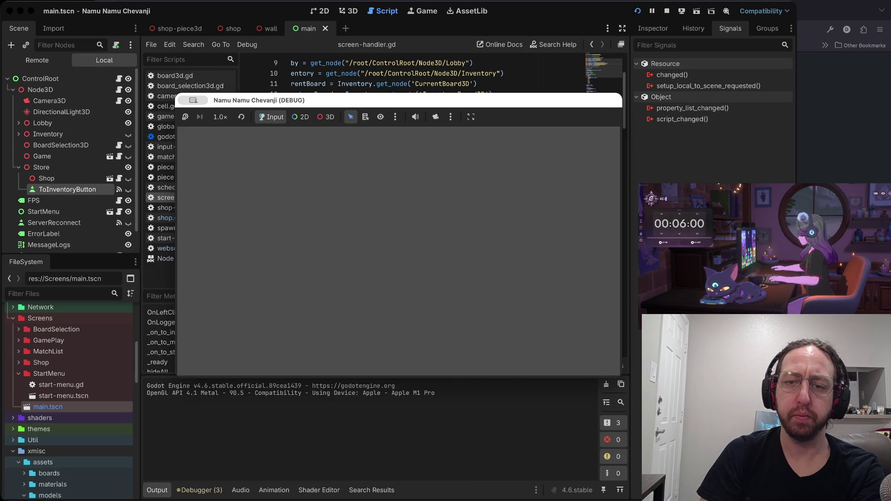
Log in, restart the game, enter the 3D store room, and open the inventory boards
type("a")
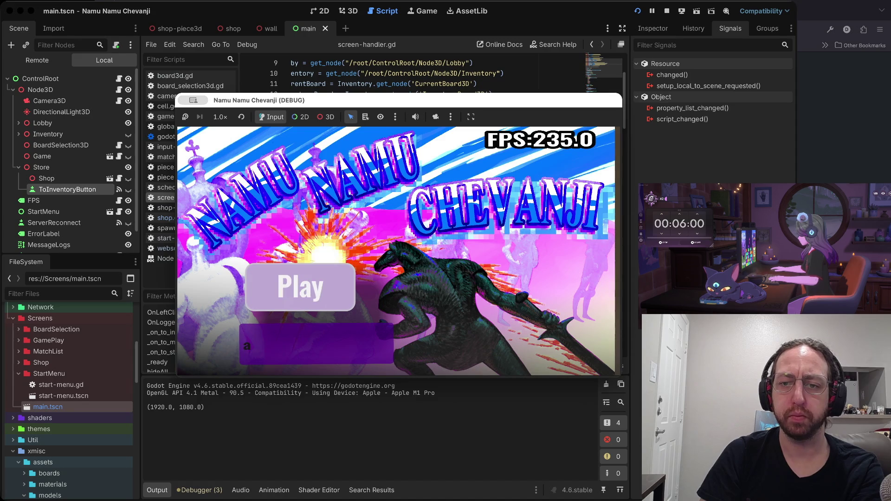
key("Return")
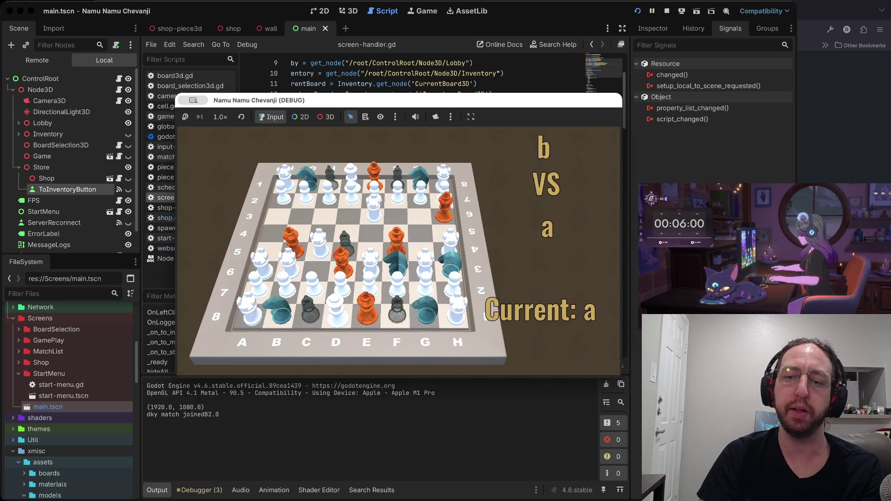
key("super+b")
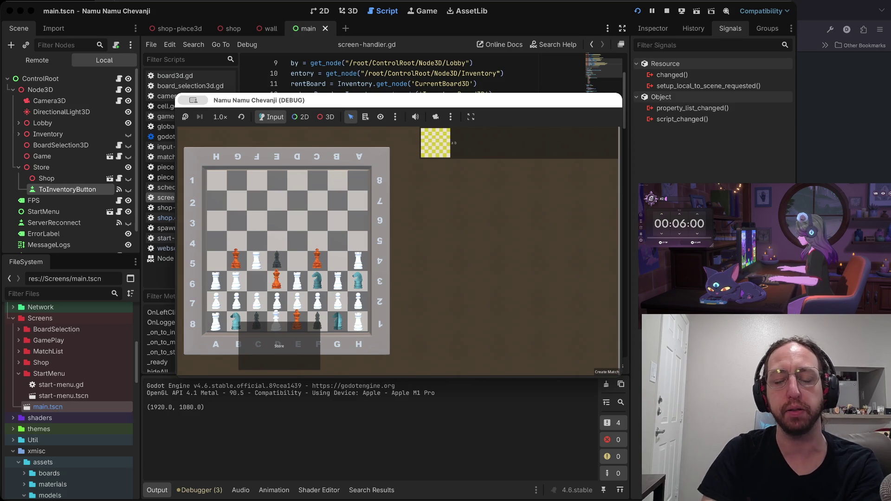
left_click(279, 346)
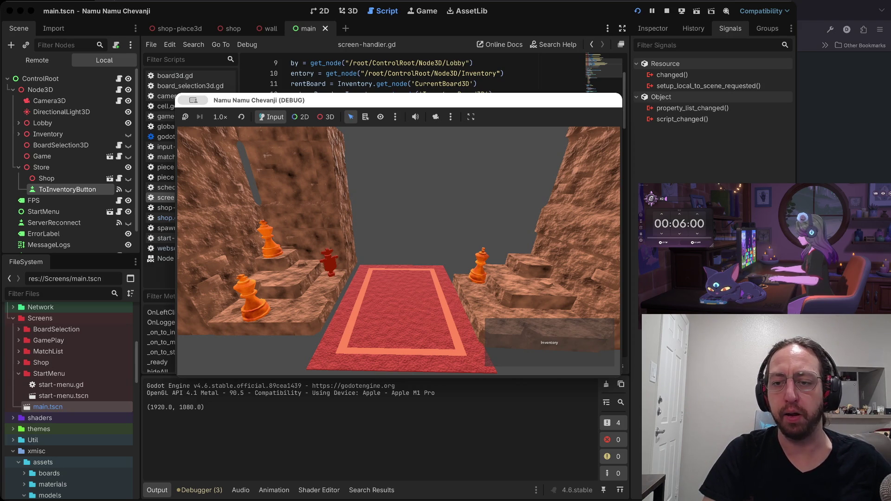
left_click(549, 342)
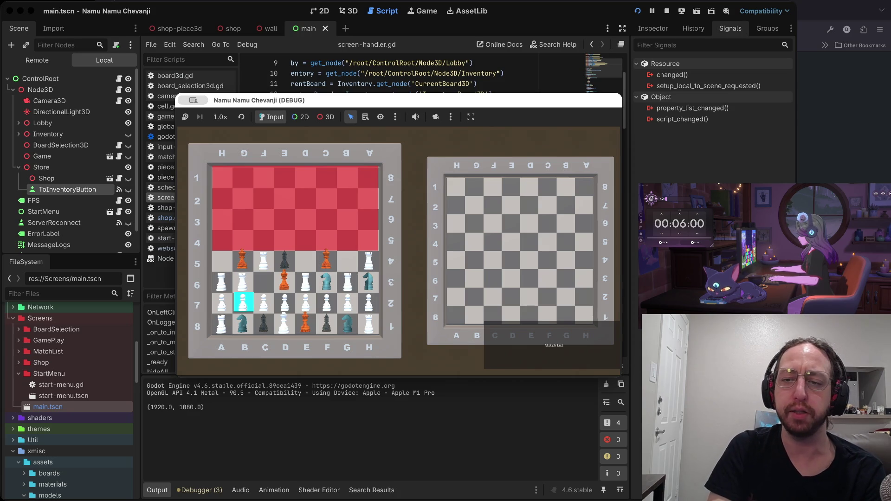
Cycle the game through Match List, Store, Inventory and back to Match List, then switch to the terminal
left_click(554, 346)
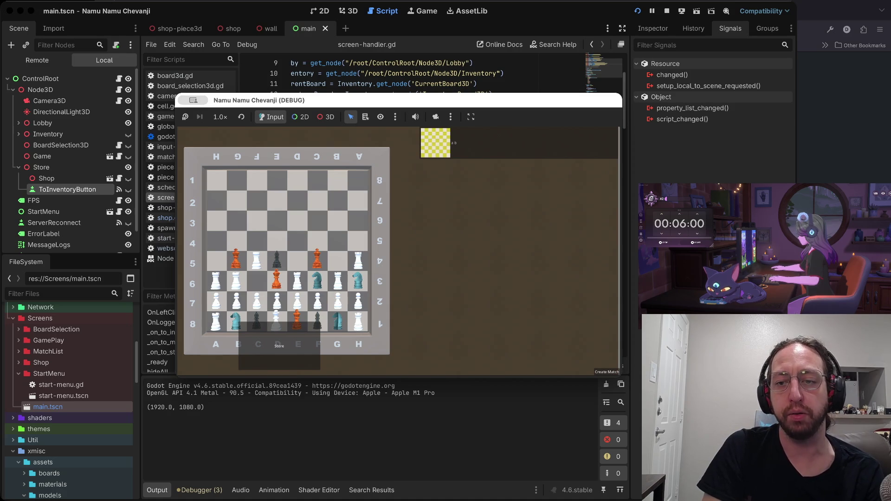
left_click(279, 346)
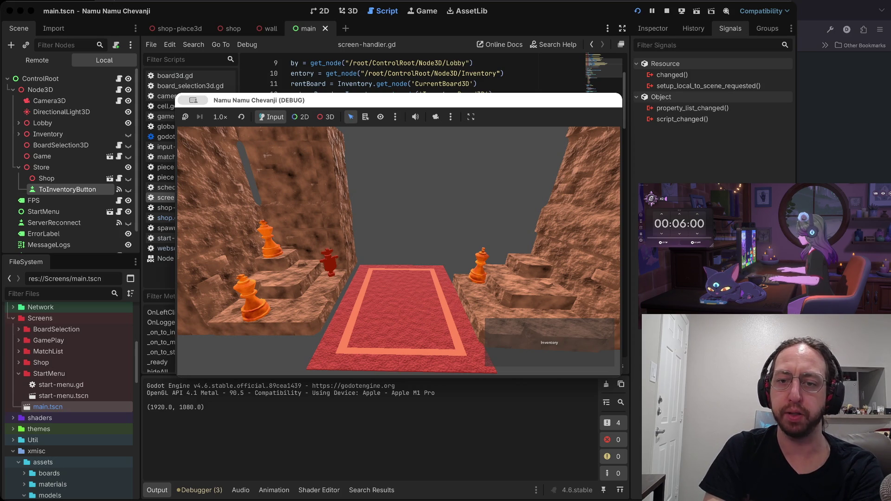
left_click(550, 343)
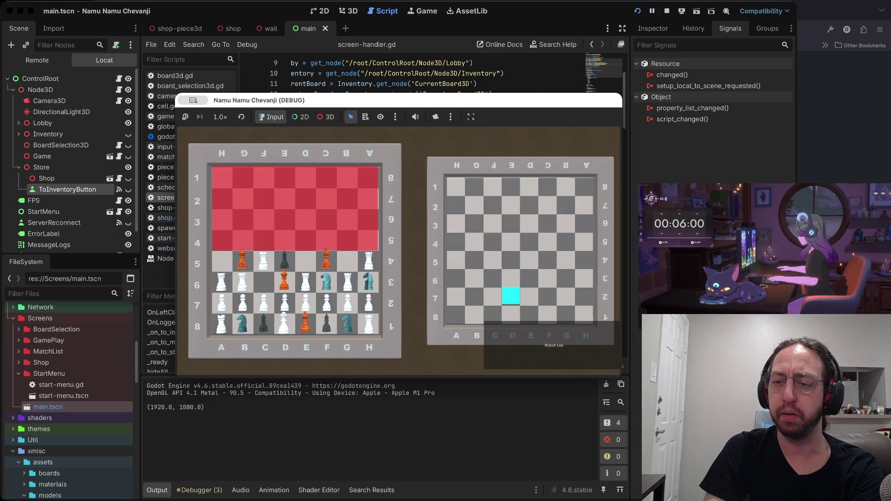
left_click(554, 346)
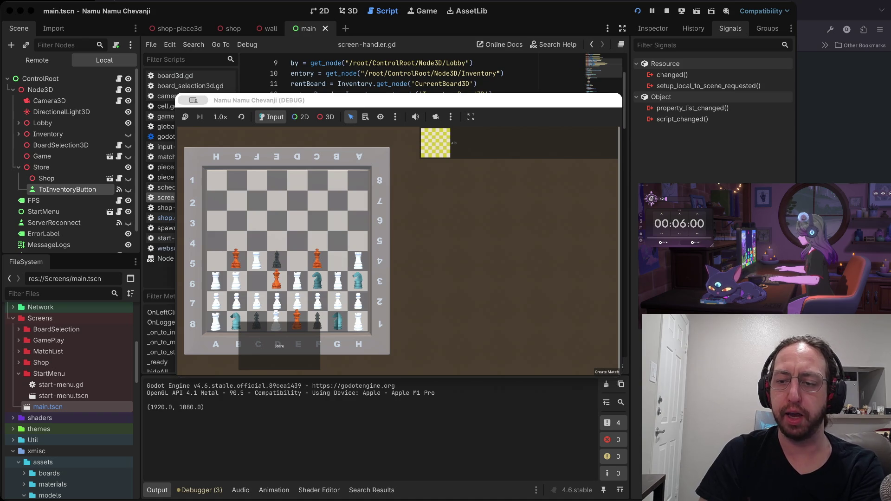
key("ctrl+Right")
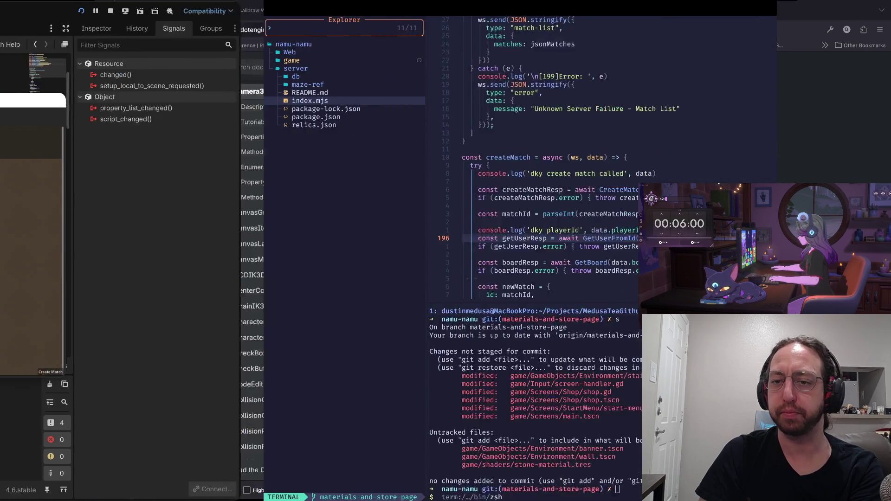
Check git status, stage all changes with the da alias, and recheck the status
type("s")
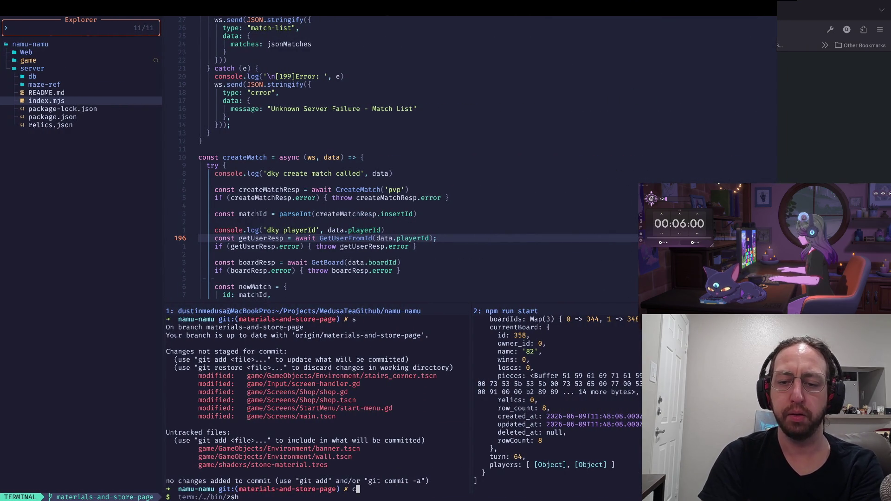
key("ctrl+l")
key("Return")
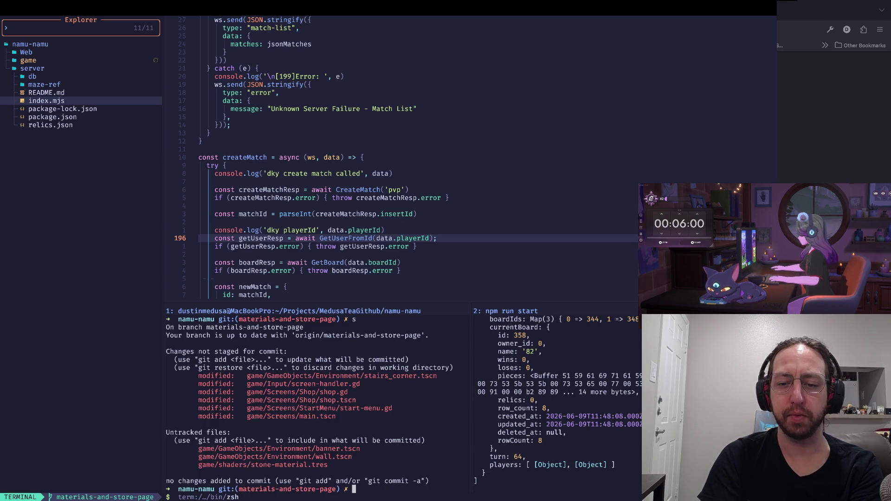
type("d")
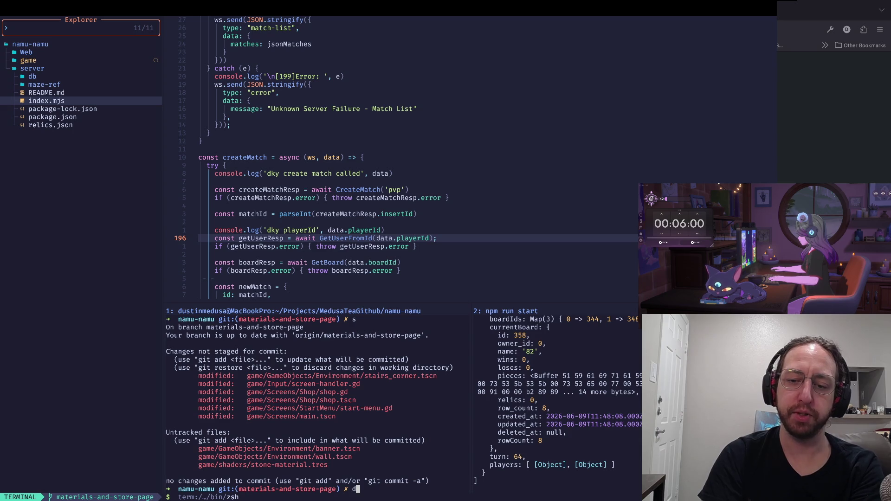
type("a")
key("Return")
type("s-and-store-page) ✗ s")
key("Return")
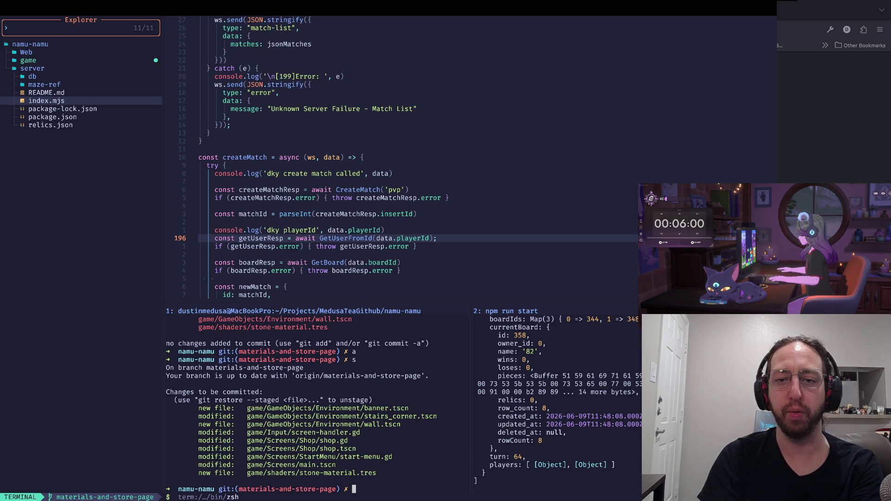
Commit the staged changes as wip with alias x and push to materials-and-store-page
key("super+Tab")
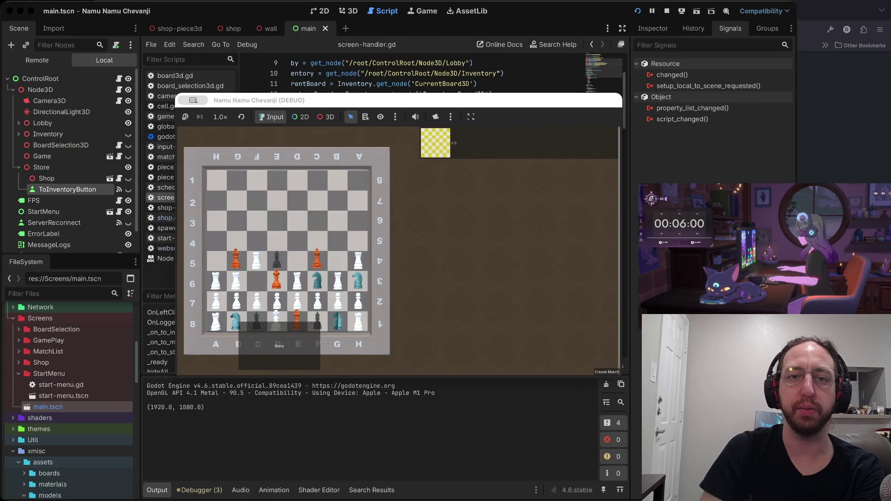
key("super+Tab")
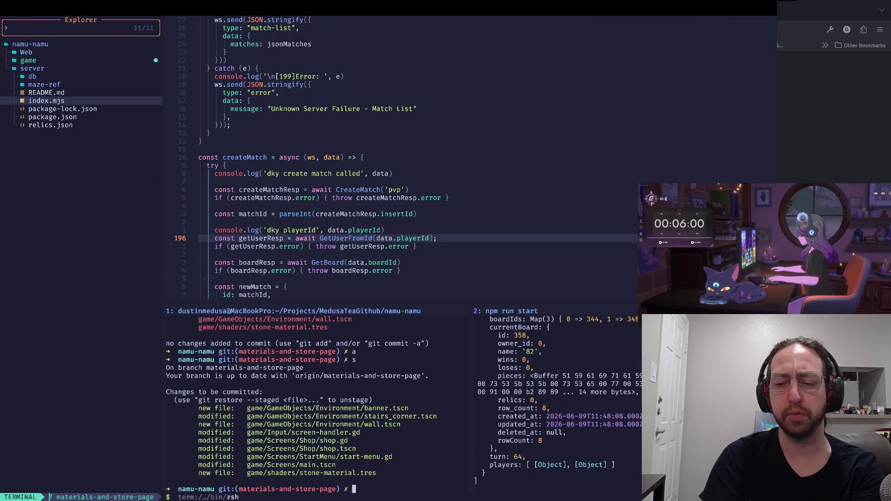
type("x")
key("Return")
type("git push")
key("Return")
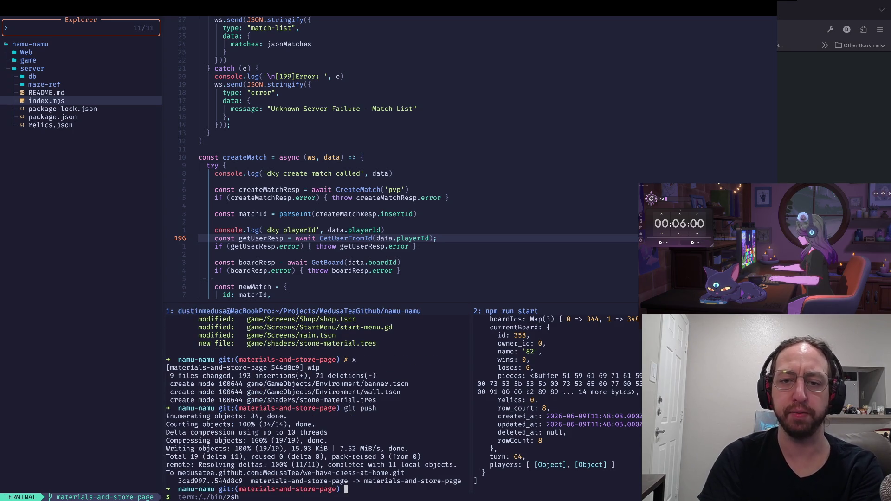
key("super+Tab")
key("super+Tab")
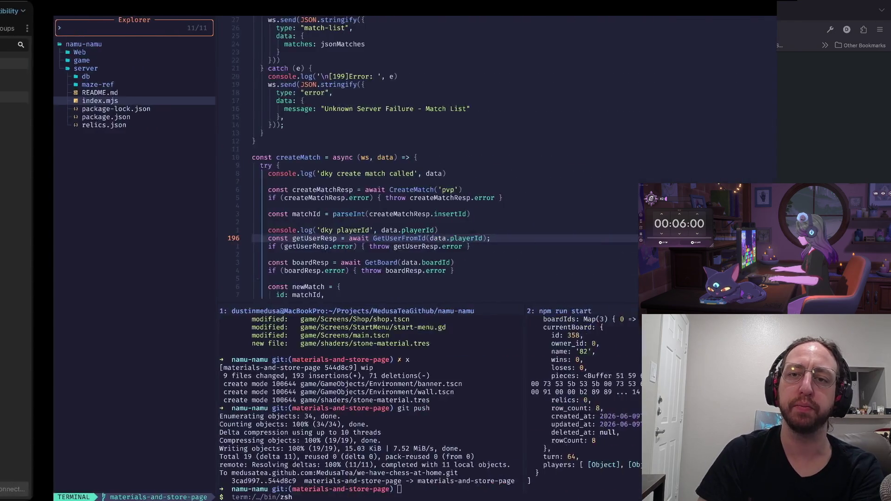
key("super+Tab")
key("ctrl+Page_Up")
key("ctrl+Page_Up")
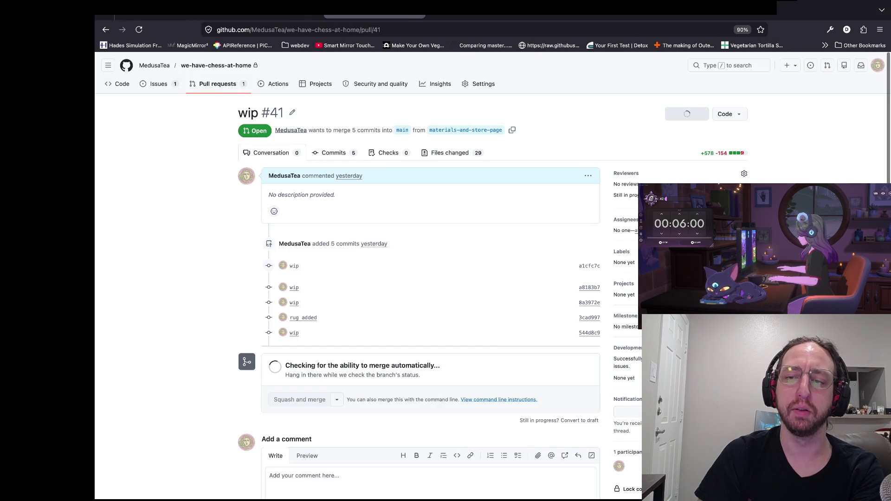
Scroll through the Files changed diffs of pull request #41
left_click(450, 153)
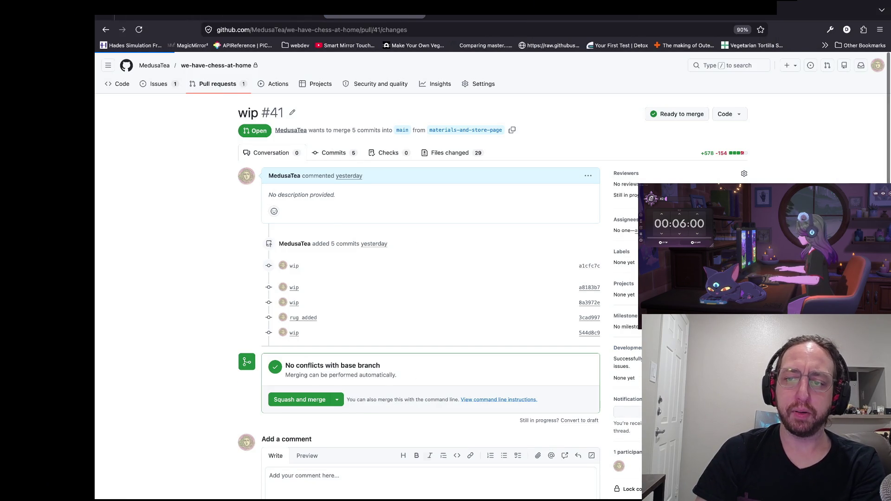
scroll(557, 297, "down", 20)
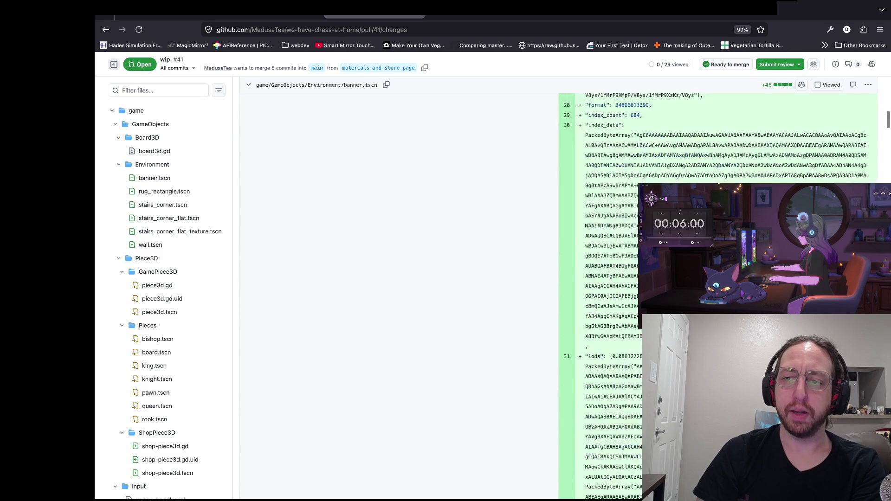
scroll(557, 297, "down", 20)
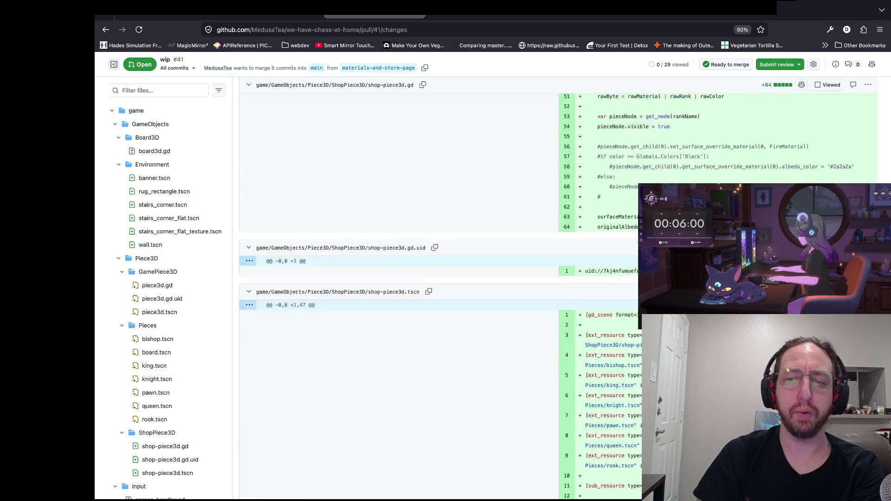
Clear the git push output in the terminal and stop the running Godot game
key("super+Tab")
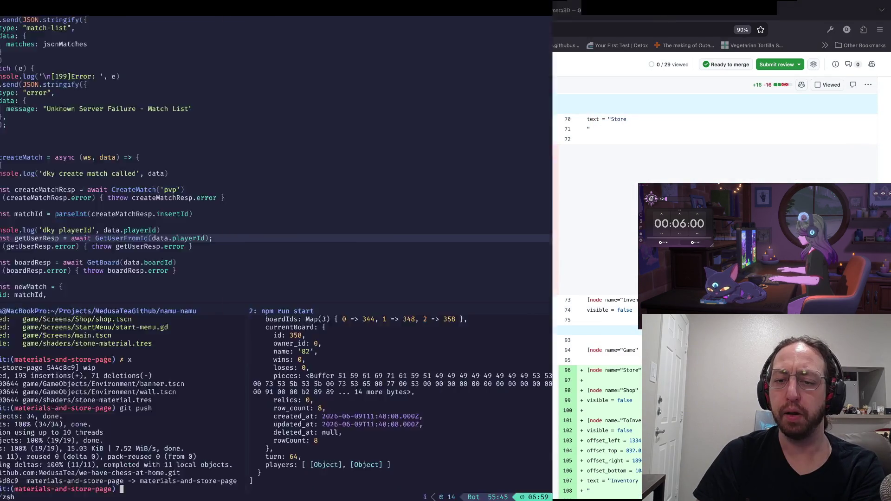
key("ctrl+l")
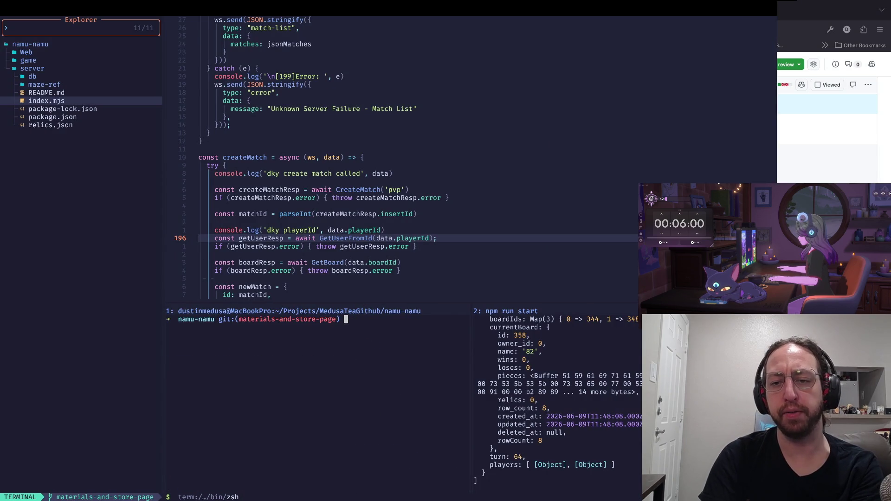
key("super+Tab")
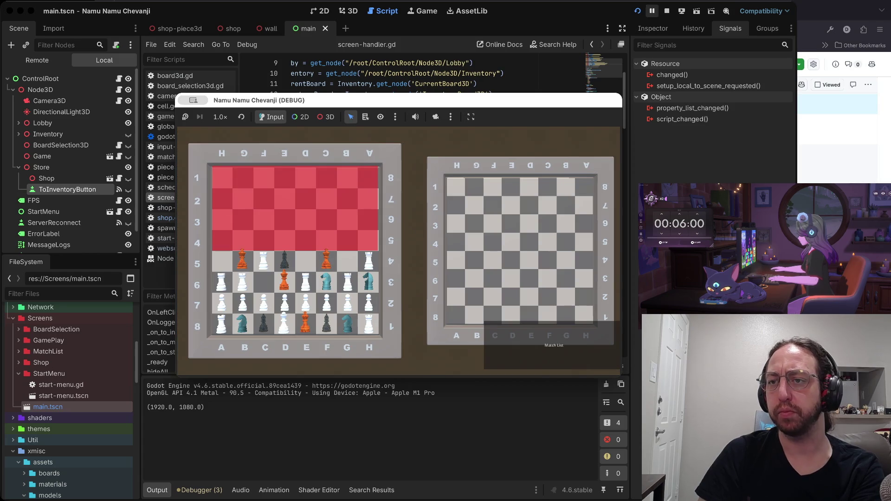
left_click(667, 11)
Select the Shop node, then the start-menu scene file in FileSystem
left_click(333, 208)
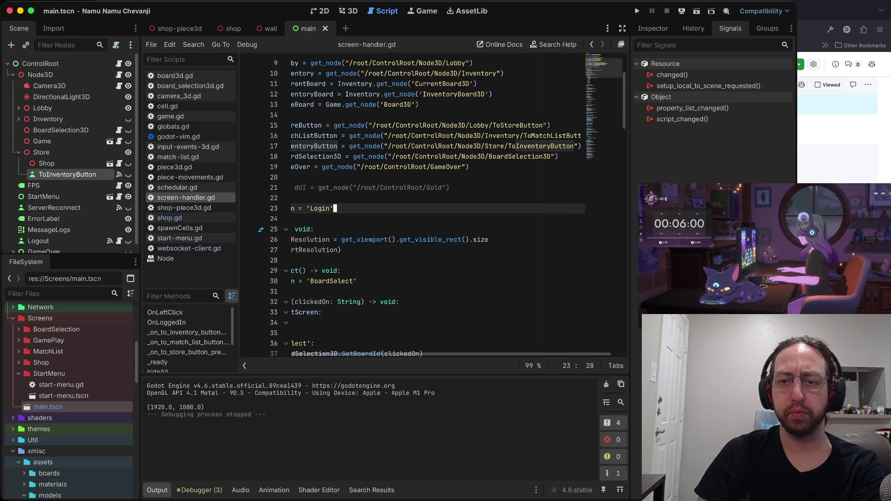
left_click(292, 177)
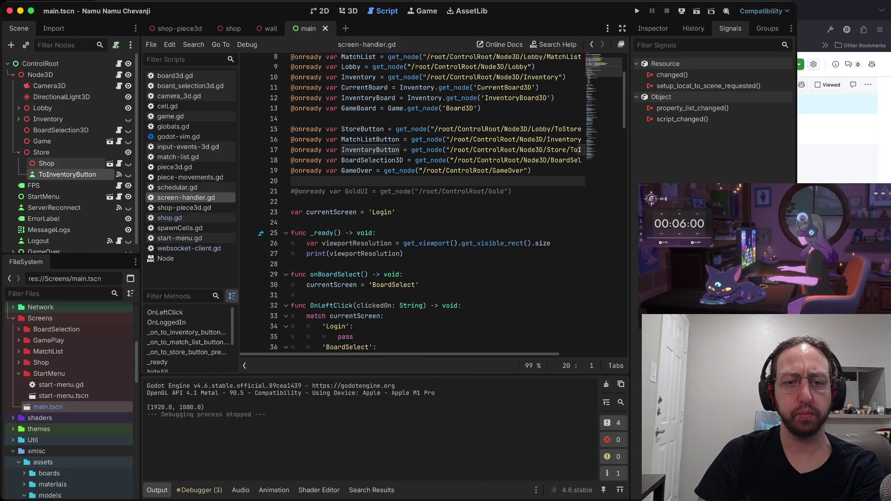
left_click(46, 163)
scroll(70, 330, "down", 1)
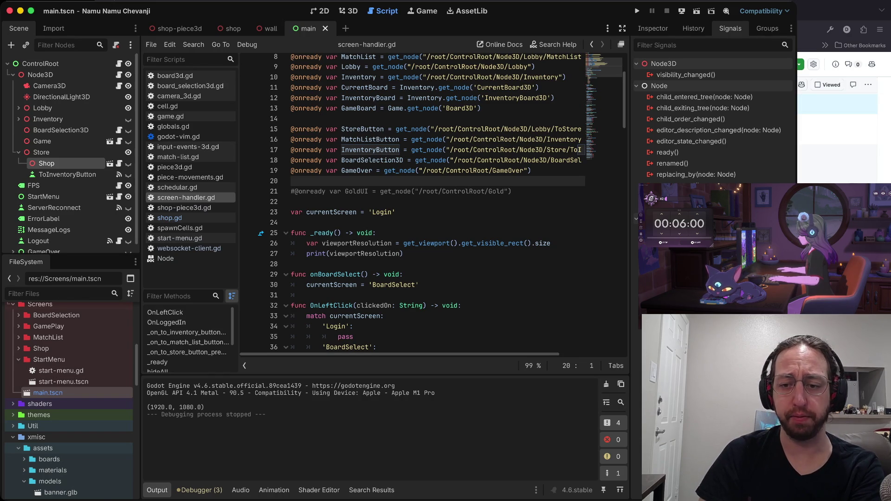
scroll(417, 199, "down", 2)
scroll(418, 232, "down", 2)
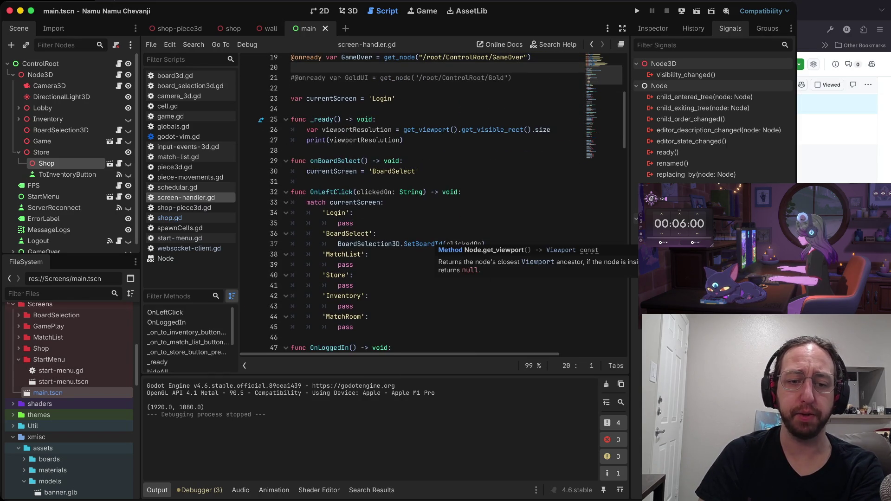
scroll(70, 399, "down", 3)
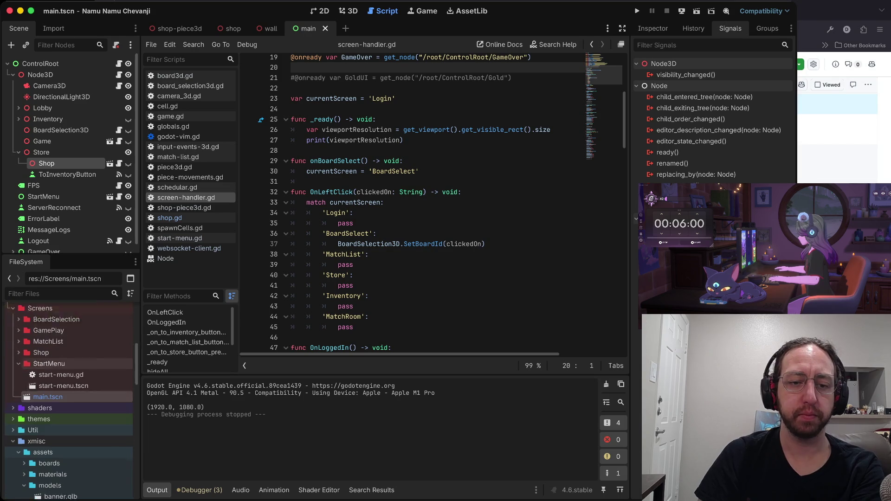
left_click(64, 356)
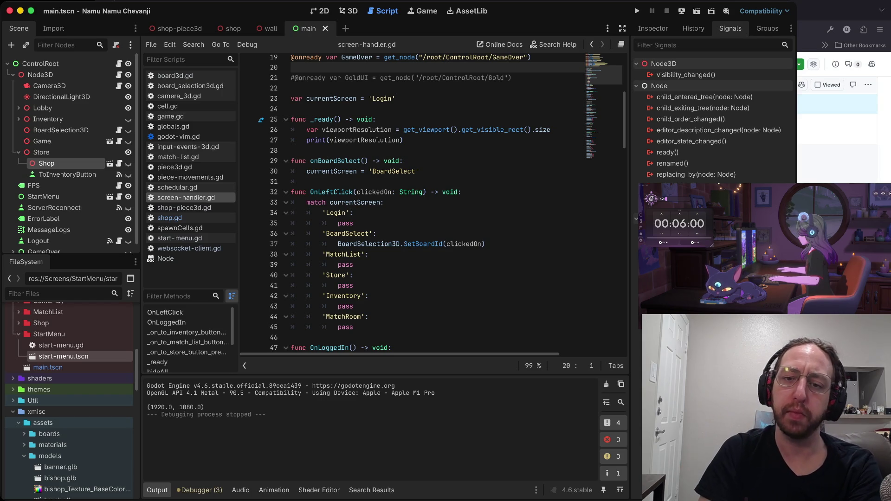
Review the Store, BoardSelect and Login match cases in screen-handler.gd
left_click(356, 277)
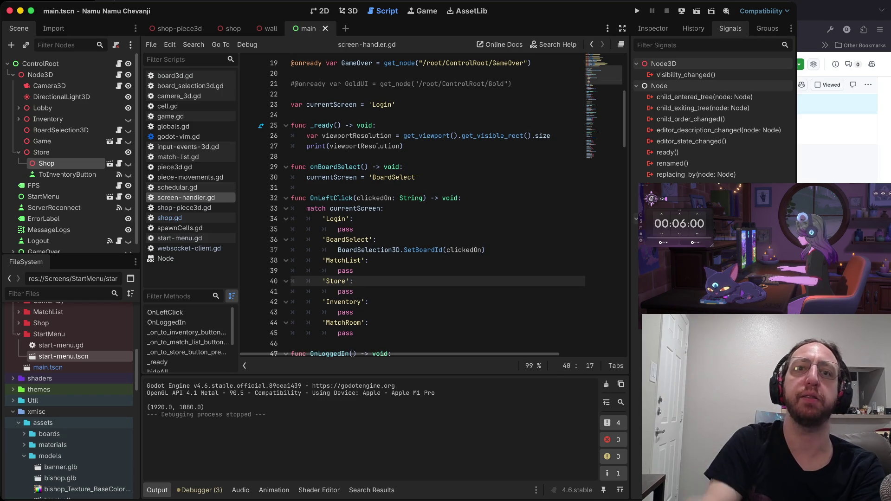
left_click(377, 239)
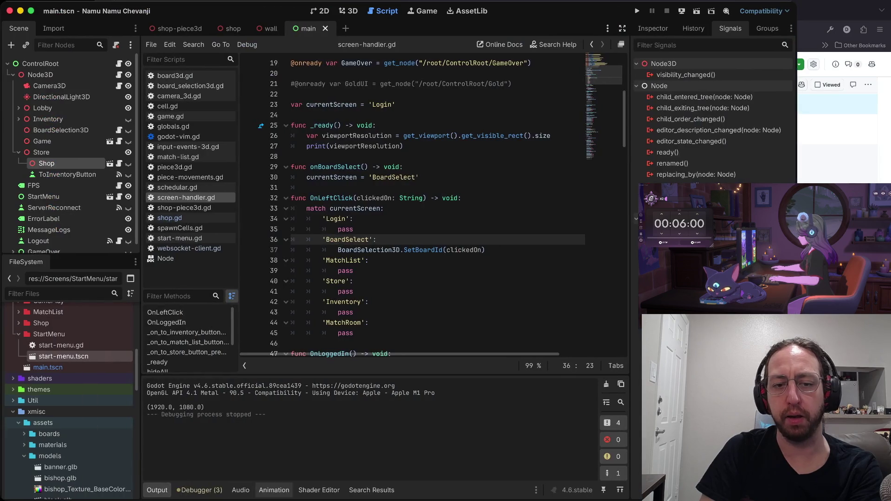
scroll(70, 379, "up", 3)
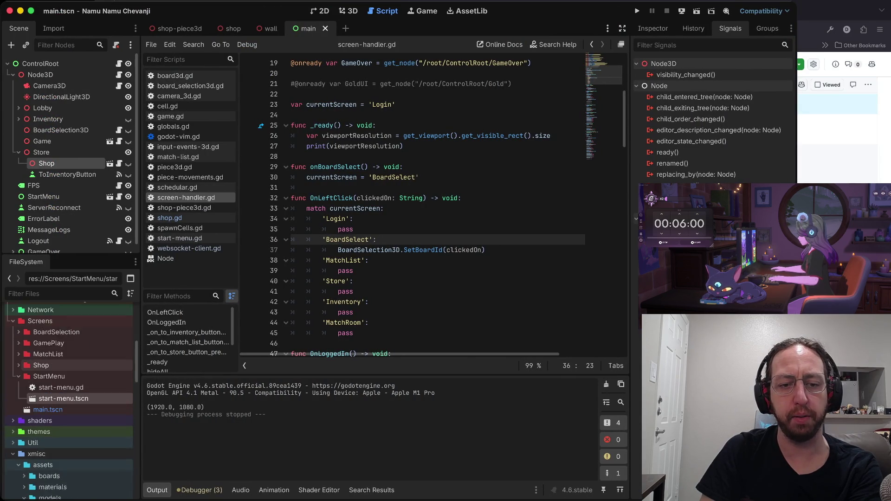
scroll(70, 408, "down", 2)
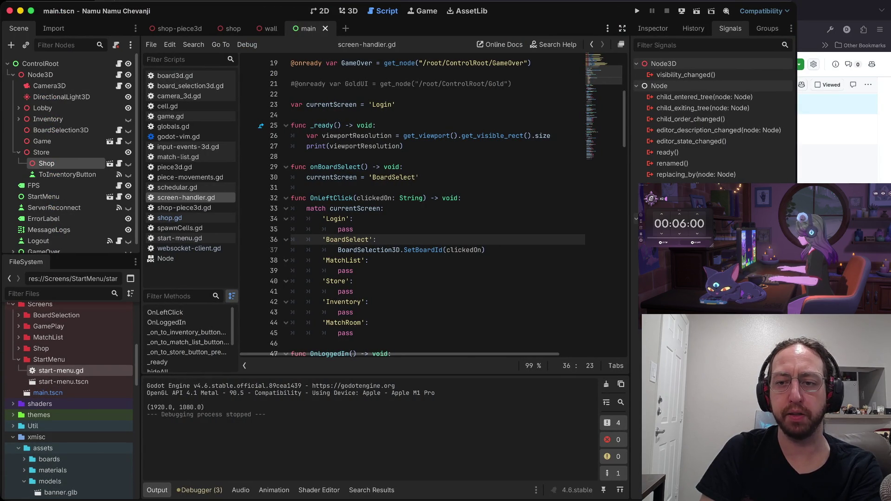
scroll(418, 204, "down", 1)
left_click(355, 189)
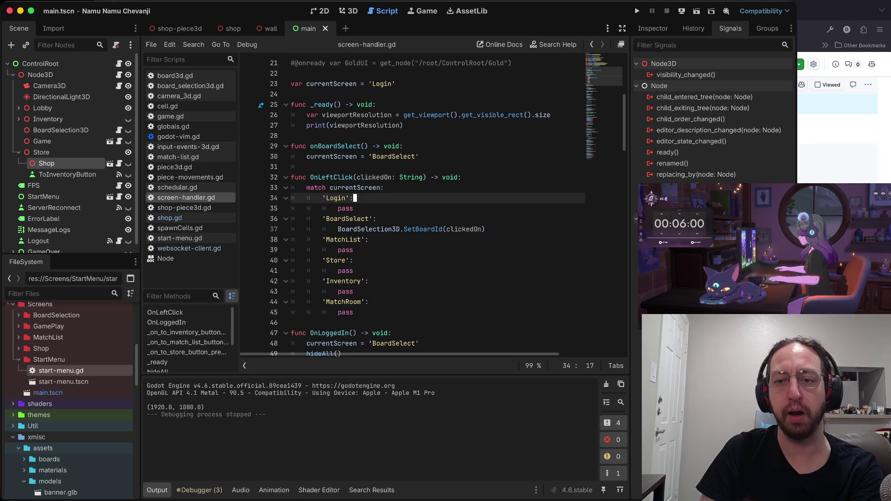
left_click(345, 198)
left_click(348, 198)
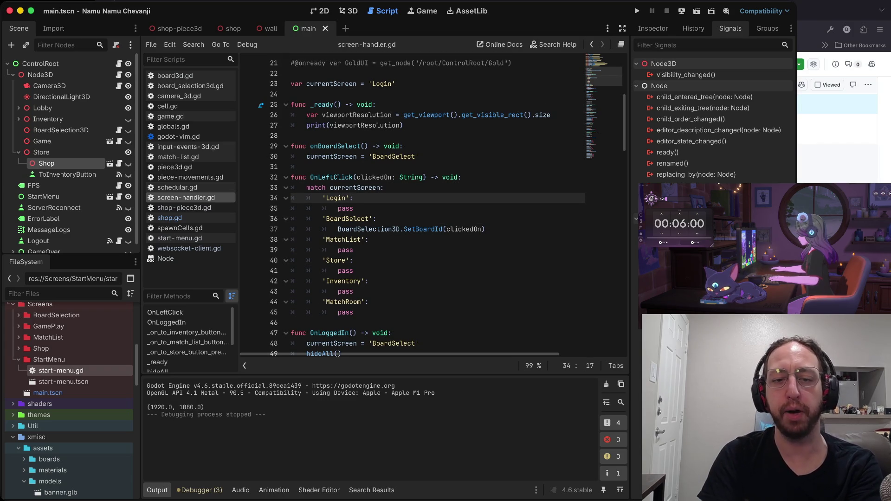
left_click(355, 208)
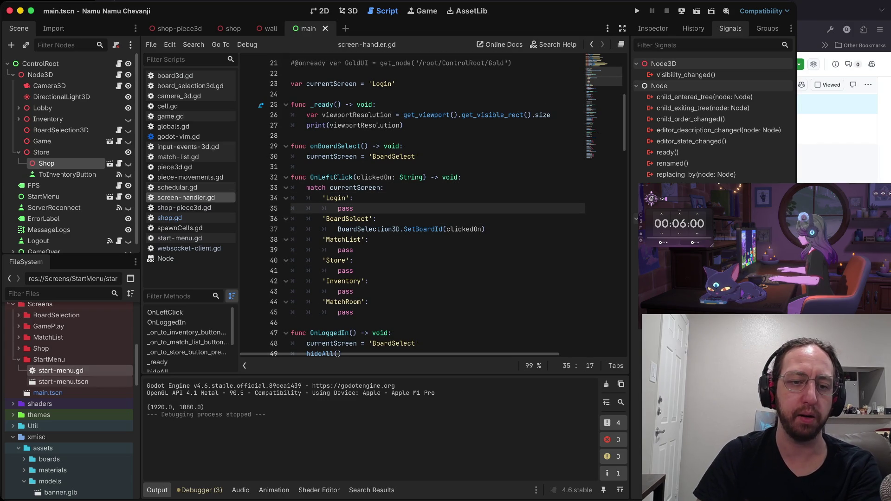
scroll(70, 382, "down", 3)
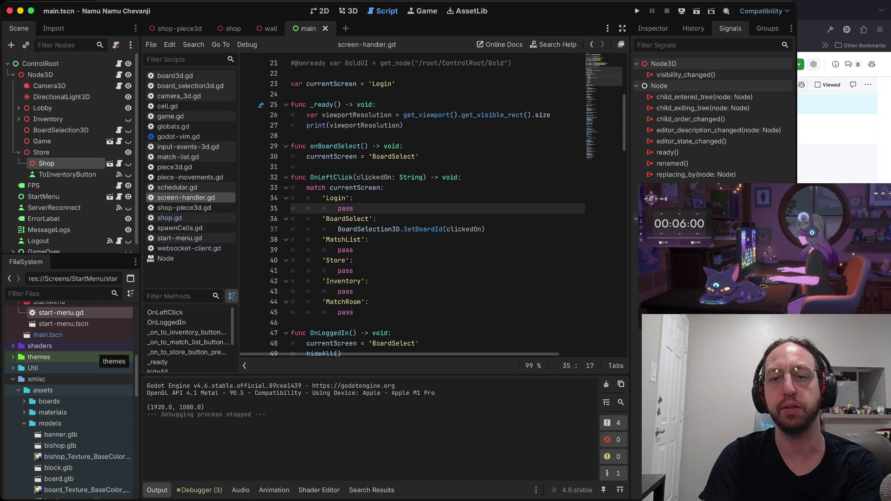
Step down through the BoardSelect, Store, Inventory and MatchRoom case lines
left_click(370, 219)
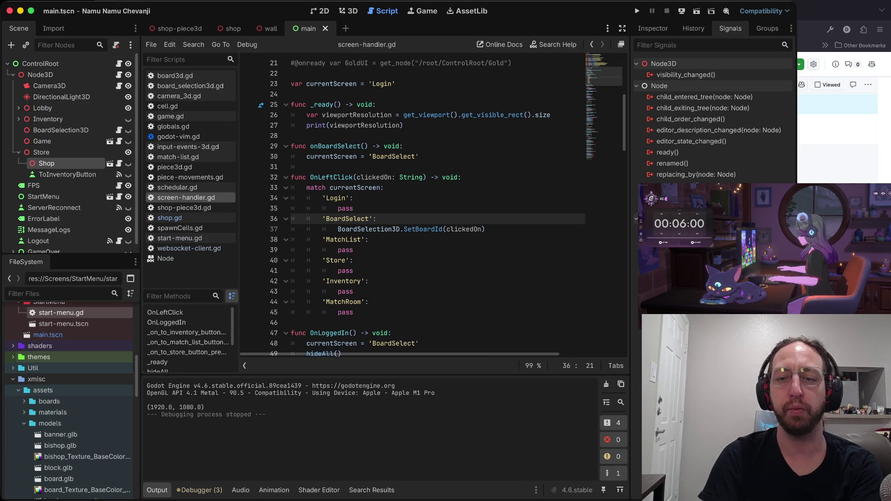
key("Down")
key("Down")
key("Down")
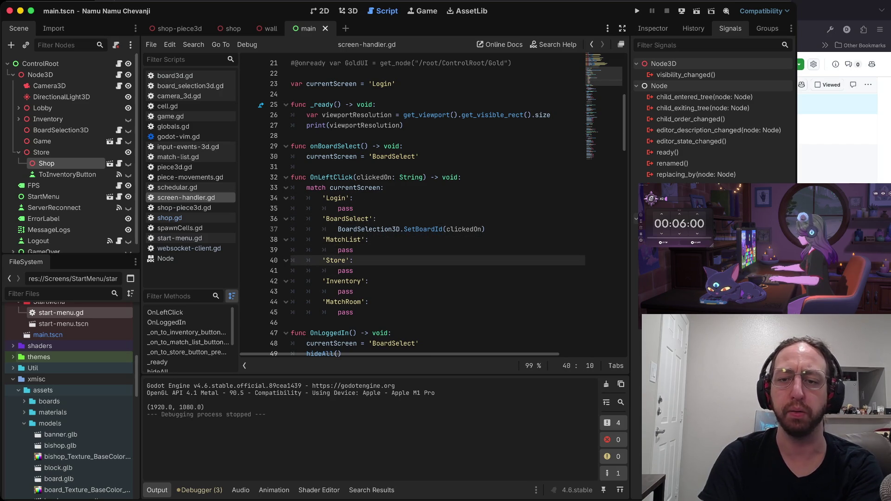
key("Down")
key("Down")
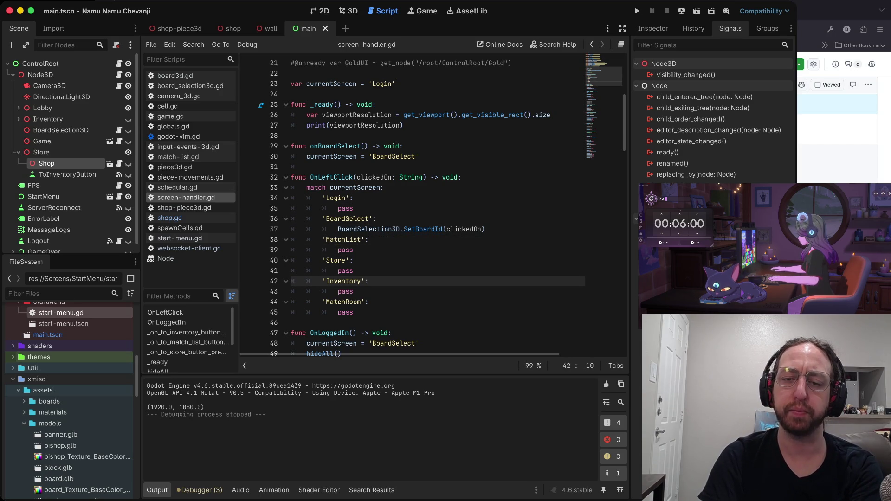
key("Down")
key("Down")
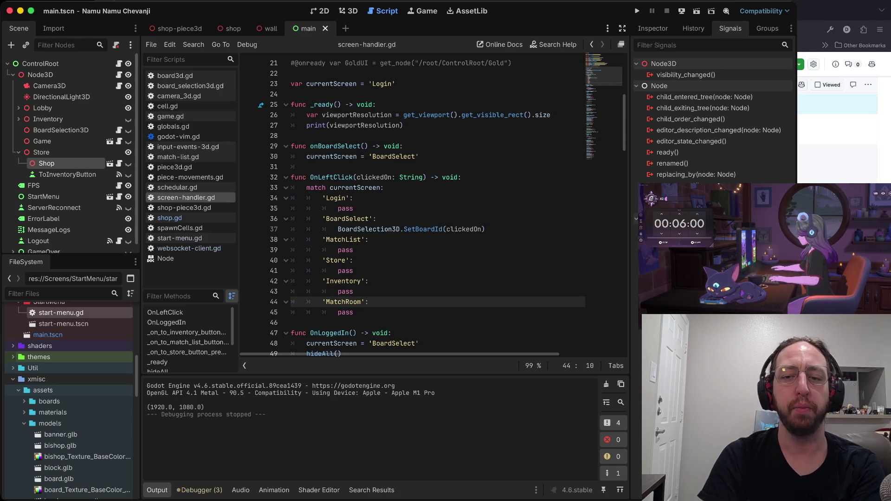
key("b")
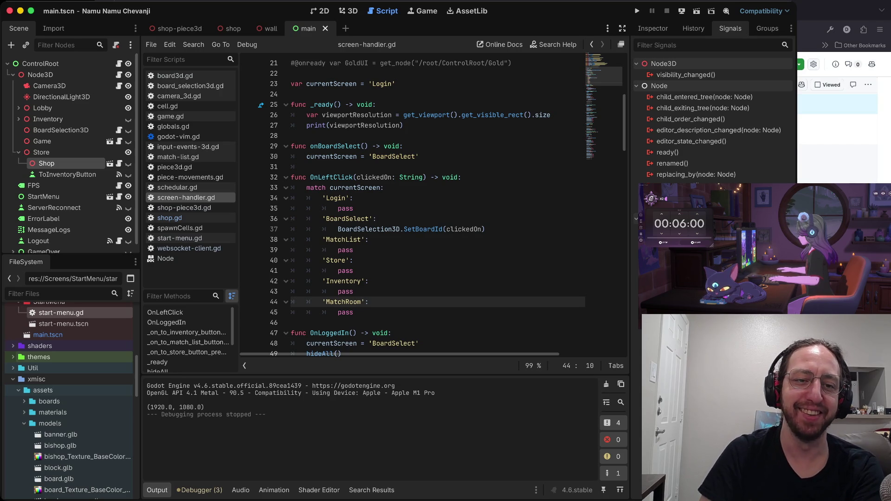
Go to onBoardSelect on line 29, then the inventory-button handler at line 90
scroll(69, 186, "down", 1)
scroll(69, 144, "up", 1)
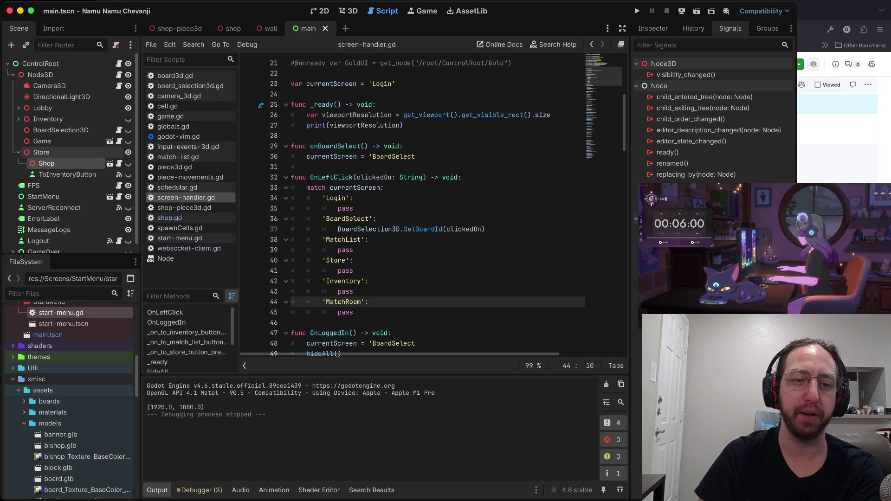
left_click(405, 146)
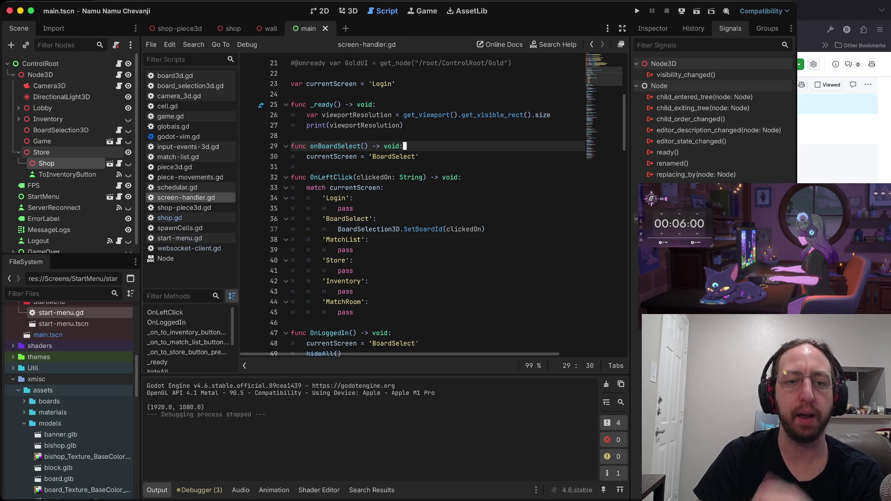
scroll(70, 153, "down", 1)
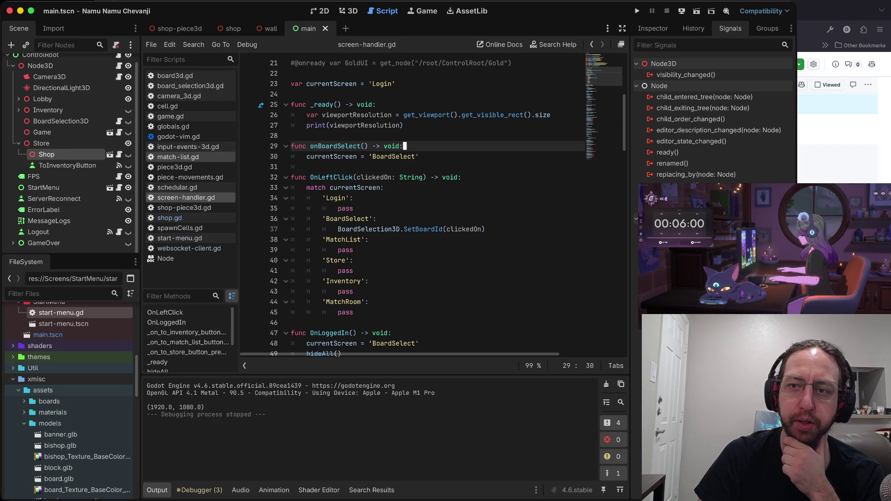
scroll(436, 204, "down", 15)
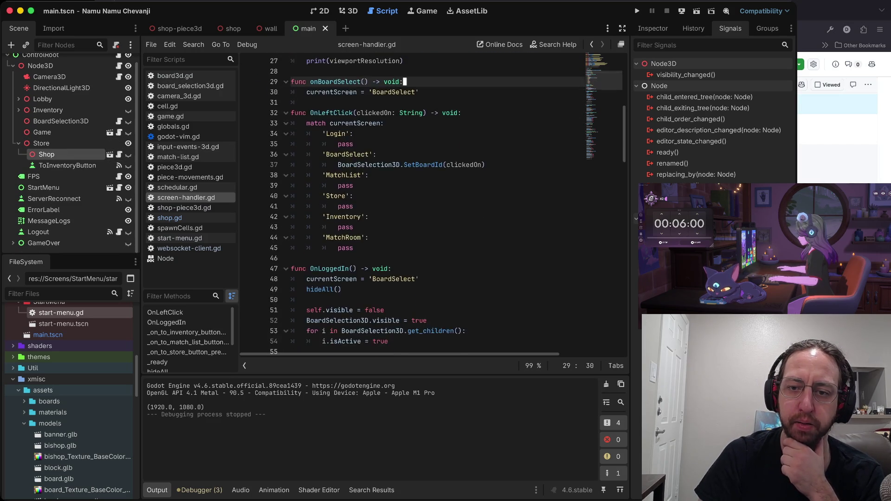
scroll(437, 204, "down", 5)
left_click(325, 146)
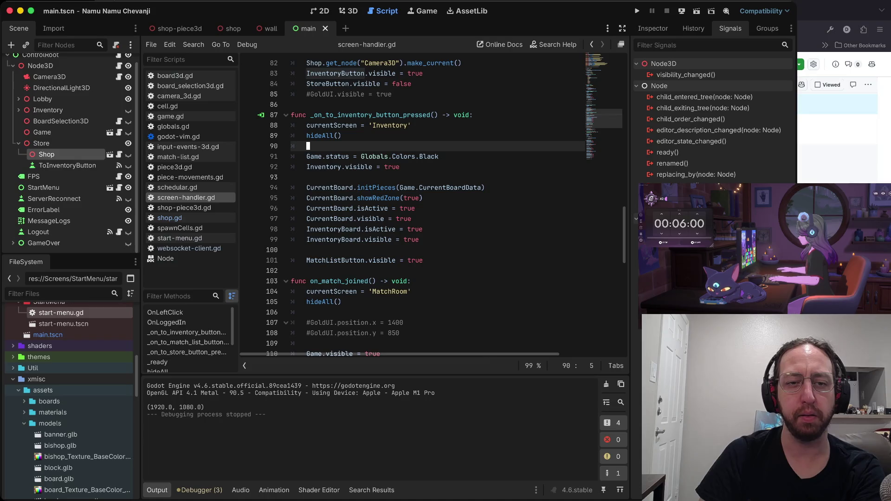
Open the shop scene and select its Relics node
left_click(109, 154)
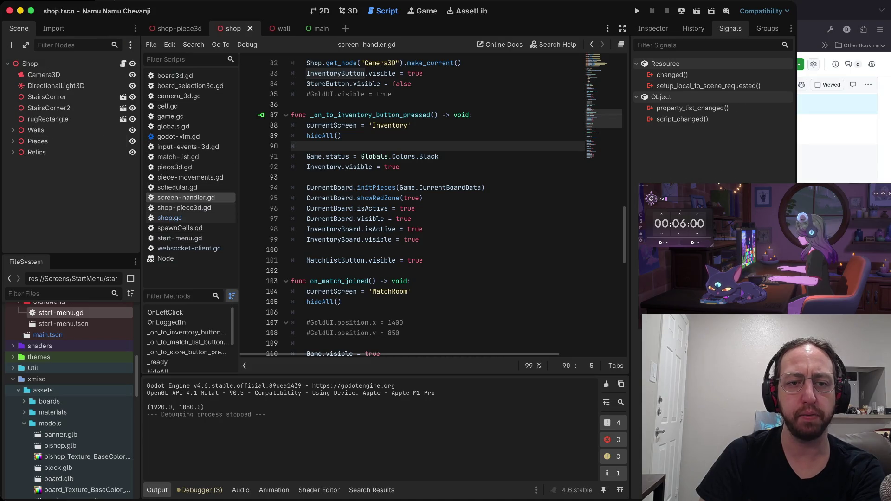
left_click(37, 153)
left_click(402, 166)
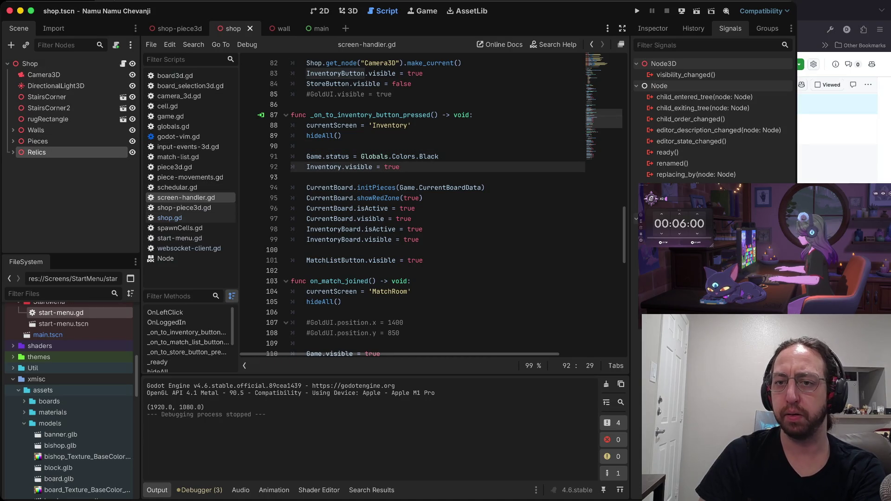
Playtest via Play then Store into the 3D shop room, stop, and select wall7 in 3D
key("super+b")
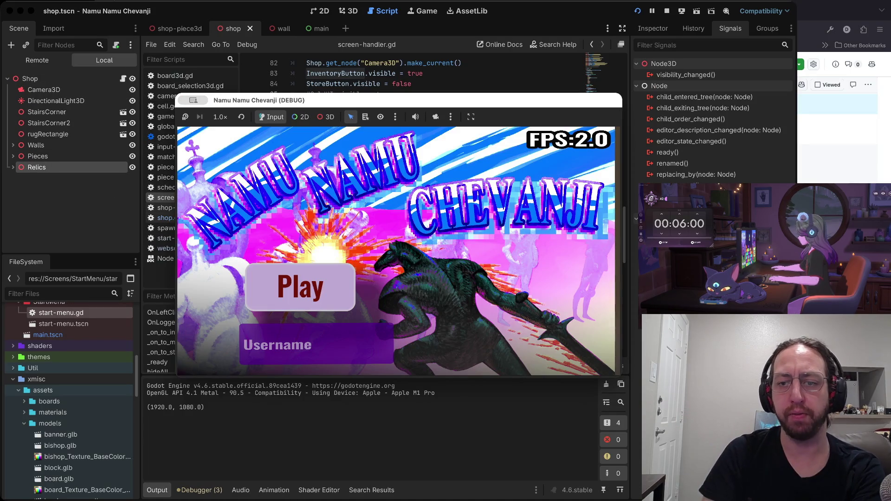
left_click(300, 287)
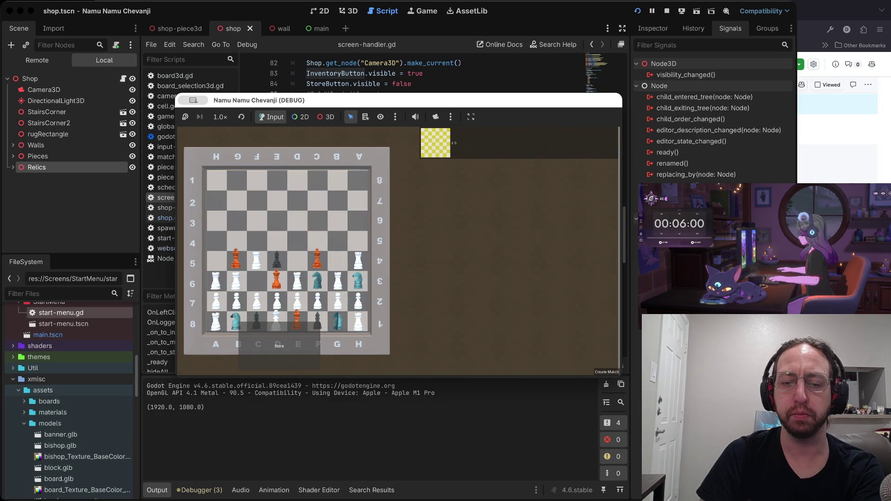
left_click(279, 346)
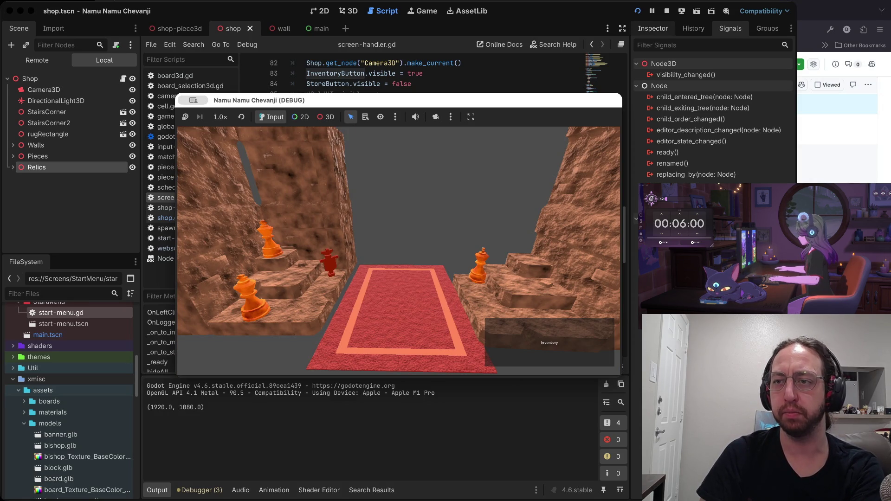
left_click(667, 11)
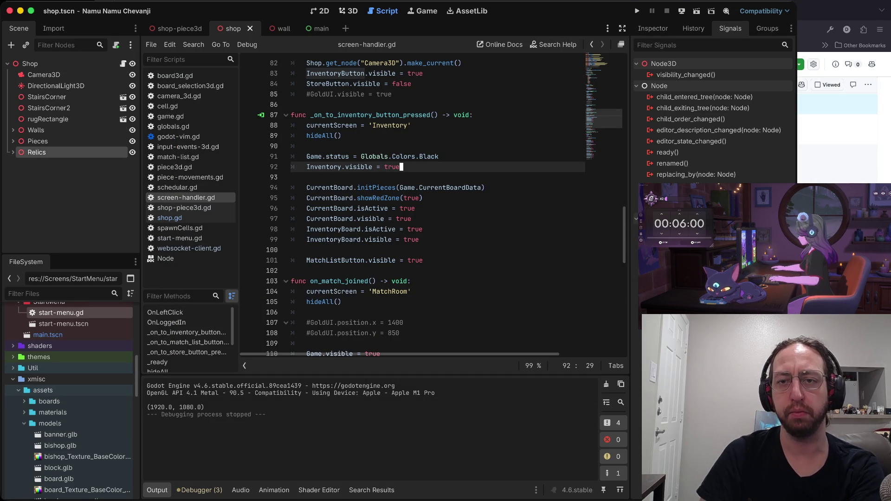
left_click(349, 11)
left_click(410, 290)
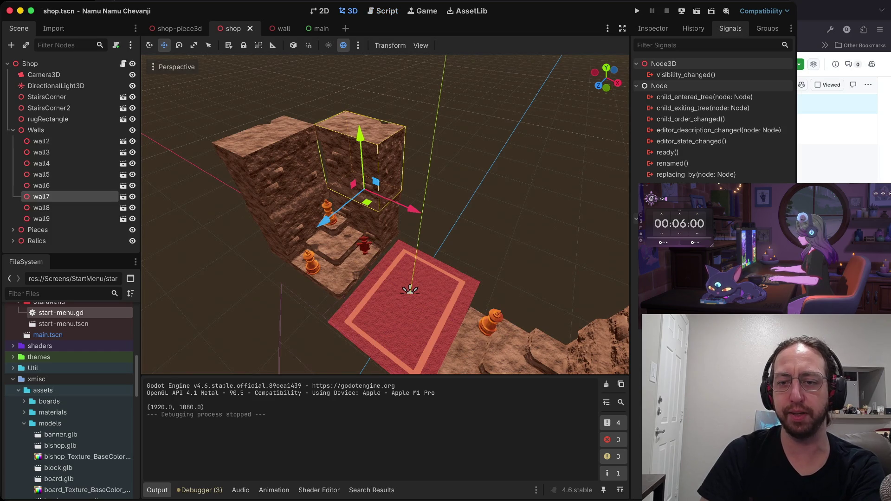
Paste two pairs of wall copies under Walls and slide them along the back wall
left_click_drag(411, 210, 474, 263)
key("Up")
key("Up")
key("Up")
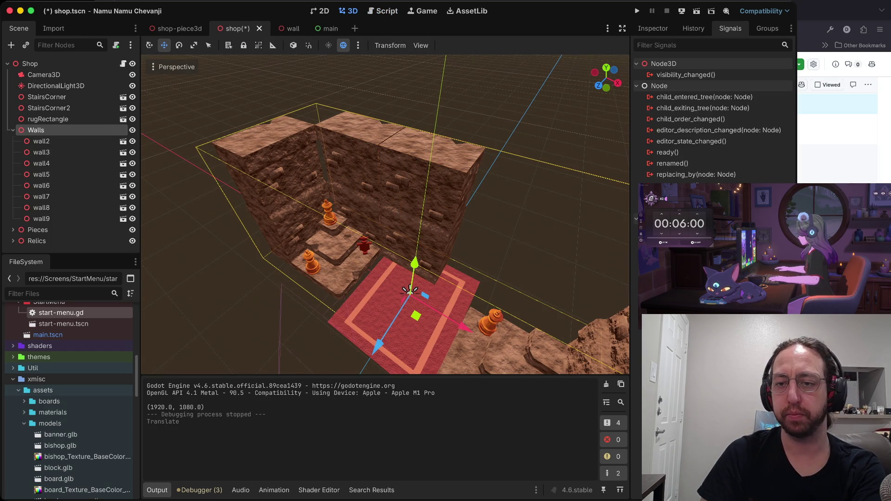
key("ctrl+v")
left_click_drag(557, 304, 541, 297)
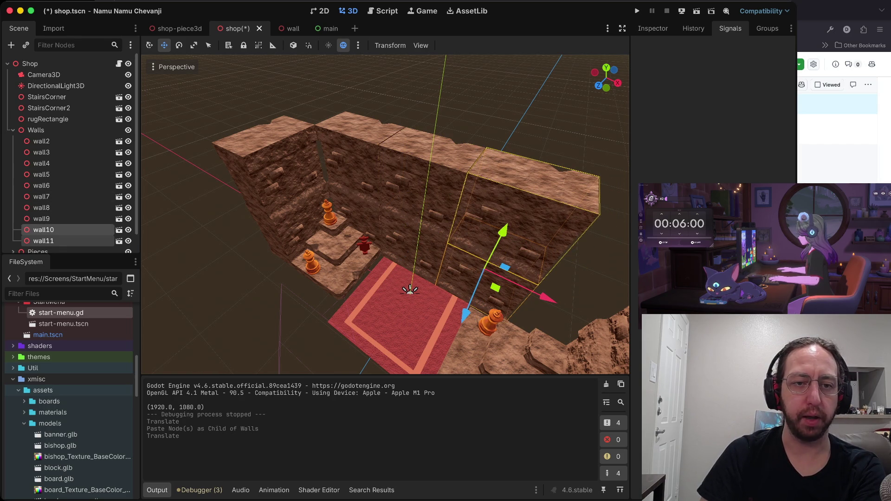
left_click(36, 130)
key("ctrl+v")
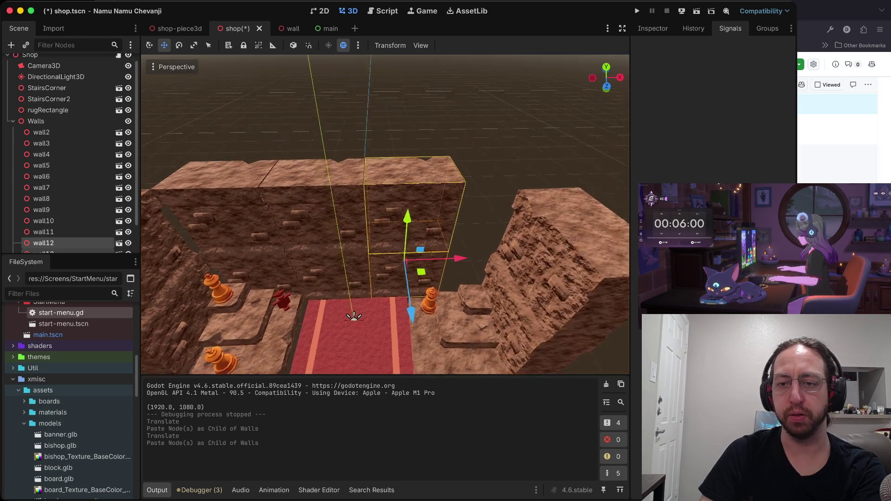
scroll(385, 214, "down", 3)
mouse_move(445, 249)
left_mouse_down()
mouse_move(559, 246)
mouse_move(501, 247)
left_mouse_up()
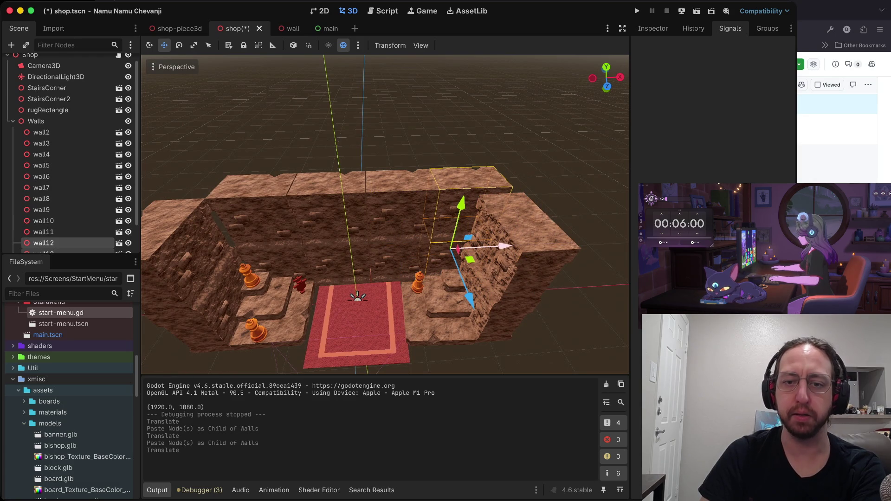
Select back walls wall9–wall12 and others, shift them left and rotate slightly to straighten
left_click(267, 236)
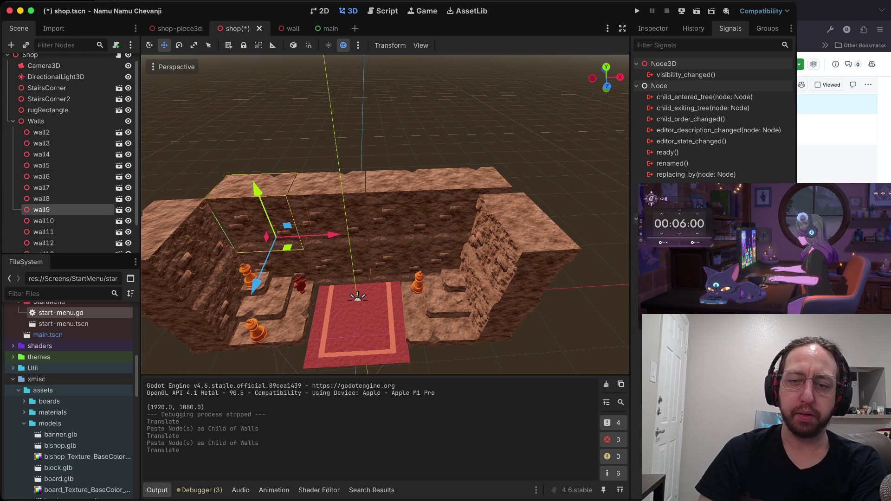
left_click(307, 218, "shift")
left_click(353, 223, "shift")
left_click(334, 218, "shift")
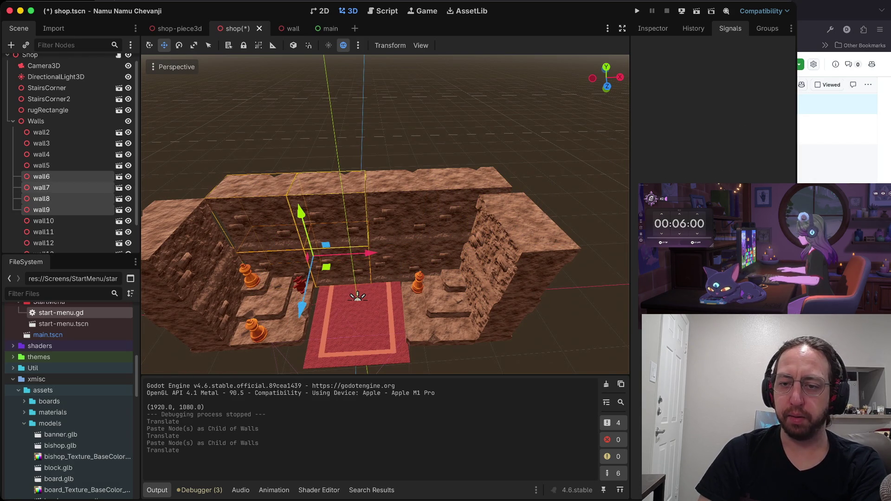
left_click(422, 223, "shift")
left_click(385, 223, "shift")
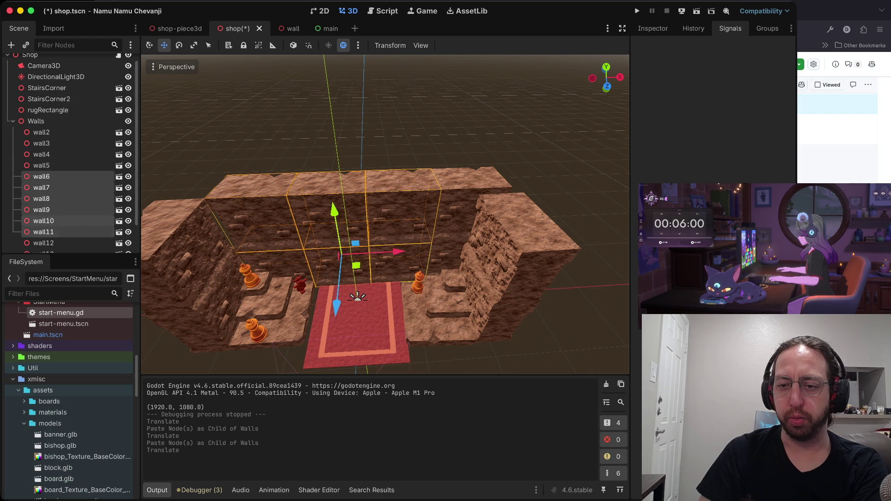
left_click(357, 296, "shift")
left_click_drag(399, 253, 387, 251)
left_click_drag(358, 296, 357, 297)
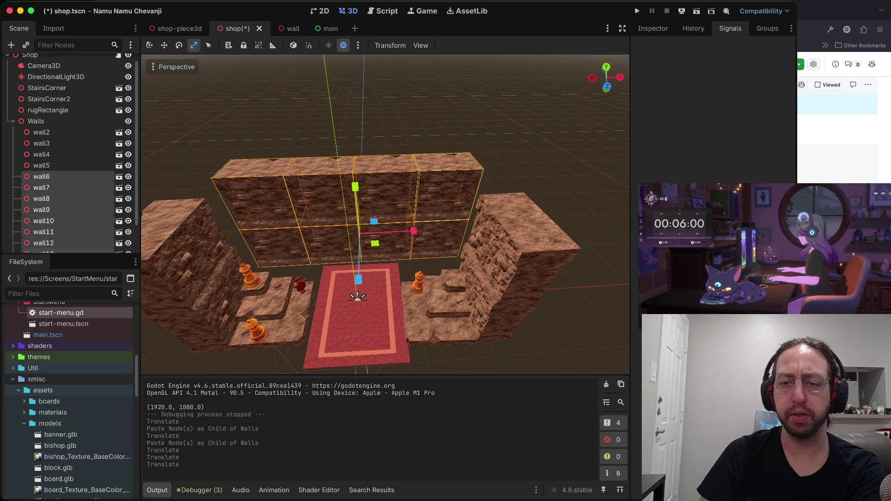
key("e")
left_click_drag(395, 249, 395, 249)
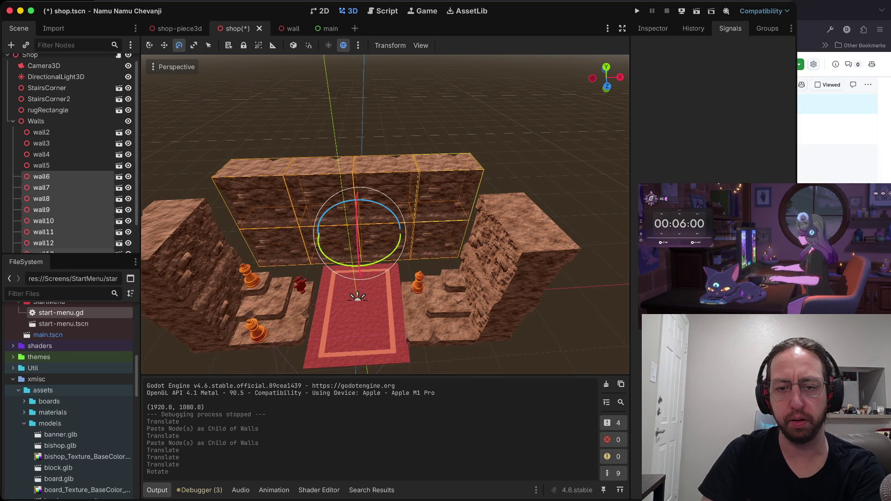
Move left side walls wall5 and wall3 back and inward to meet the back wall
left_click(41, 165)
left_click(41, 143, "ctrl")
key("w")
mouse_move(386, 376)
left_mouse_down()
mouse_move(385, 359)
mouse_move(385, 375)
left_mouse_up()
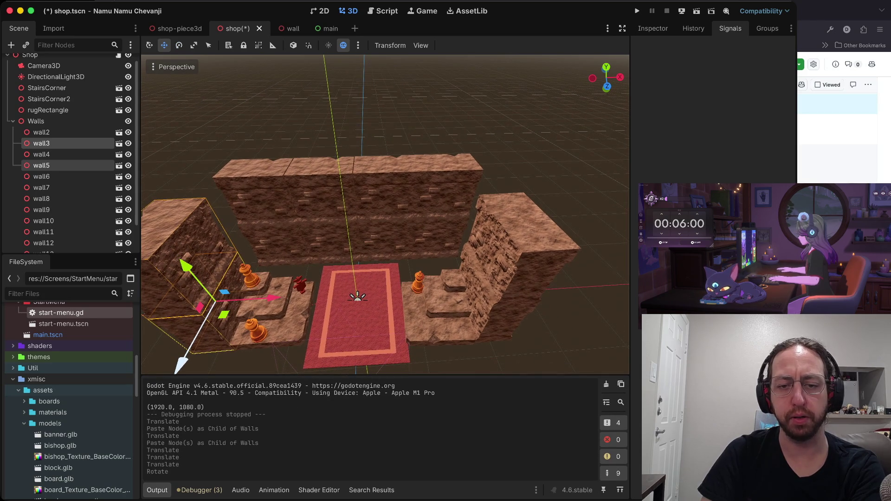
left_click_drag(187, 370, 203, 330)
left_click_drag(291, 266, 281, 266)
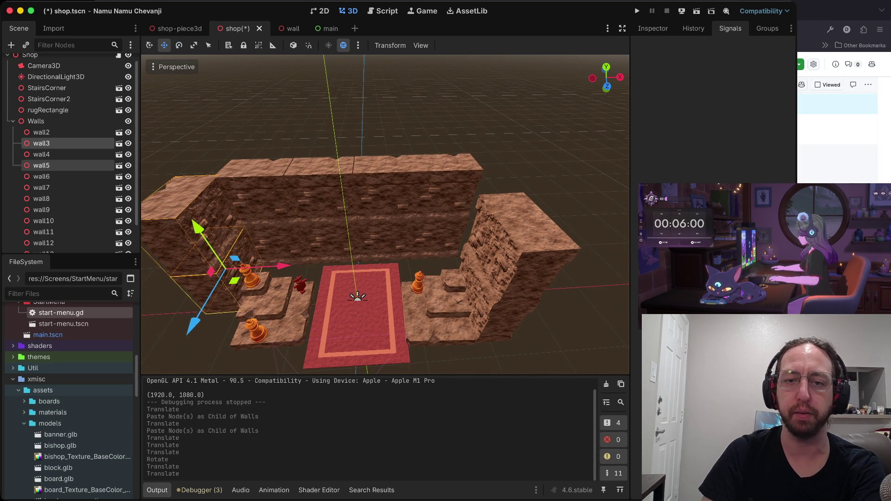
left_click(279, 139)
Move right side walls wall2 and wall4 back and sideways, then open the wall scene
left_click(501, 223)
left_click(488, 256, "shift")
left_click_drag(513, 354, 494, 317)
left_click_drag(523, 253, 538, 252)
key("Escape")
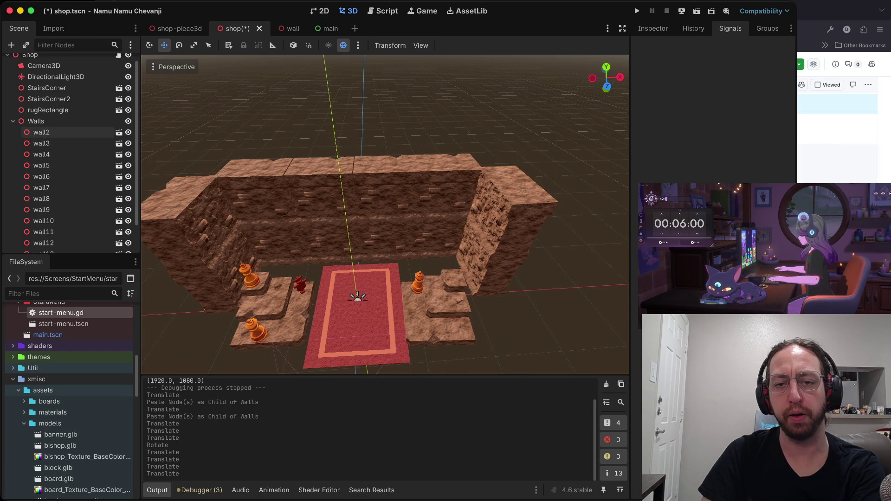
left_click(195, 223)
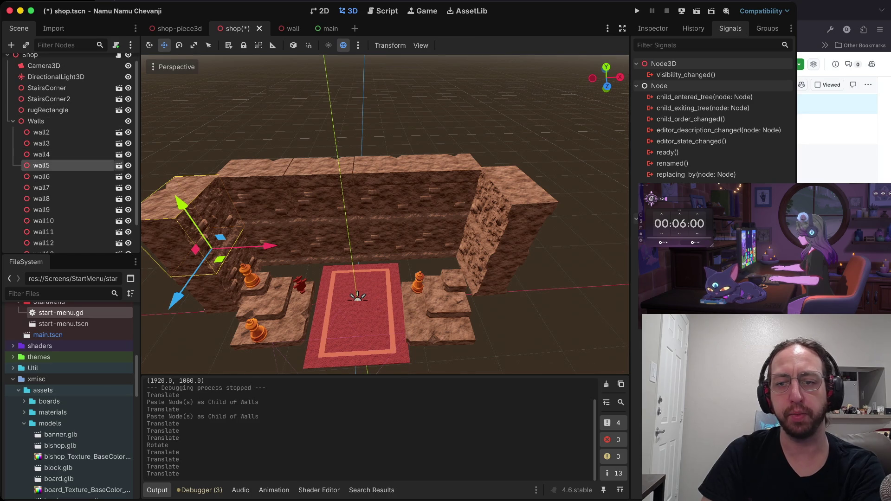
left_click(290, 28)
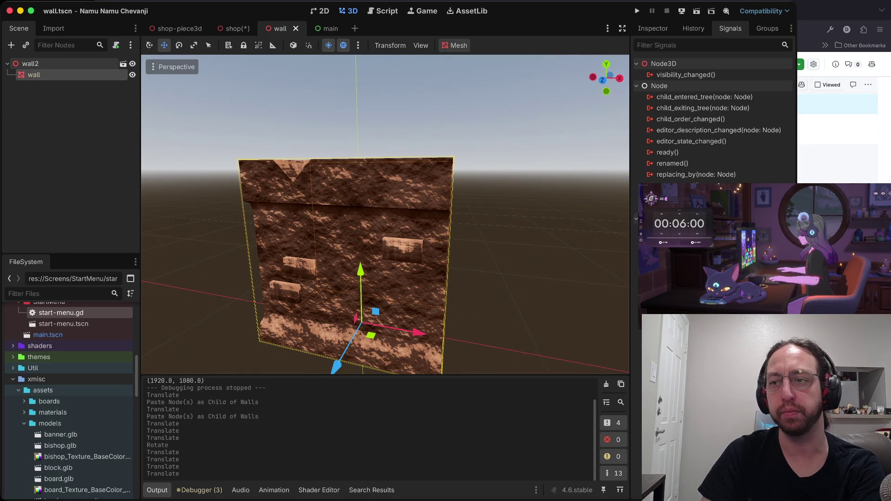
Check the wall mesh in the Inspector, clear the selection, then save and run the game
left_click(653, 28)
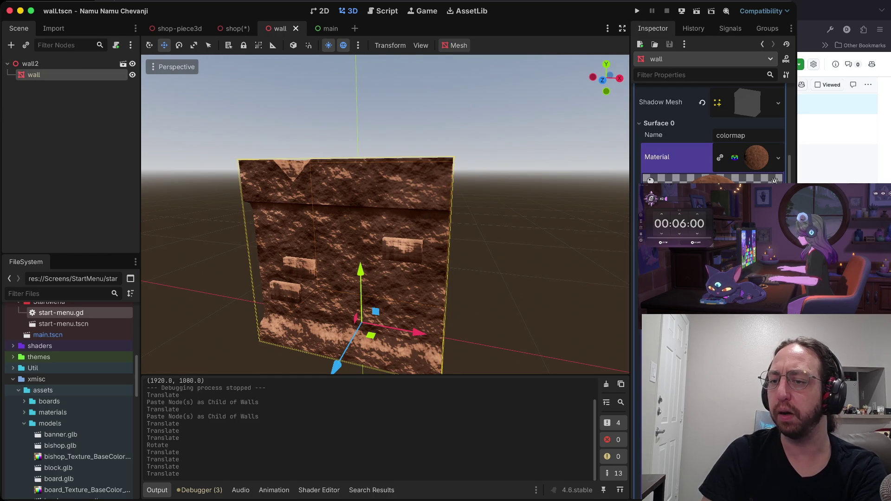
scroll(710, 135, "up", 5)
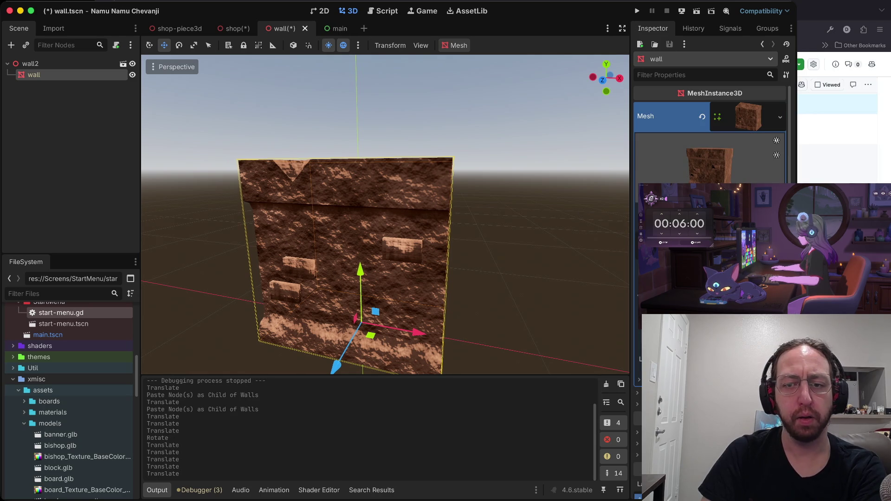
key("Escape")
key("super+b")
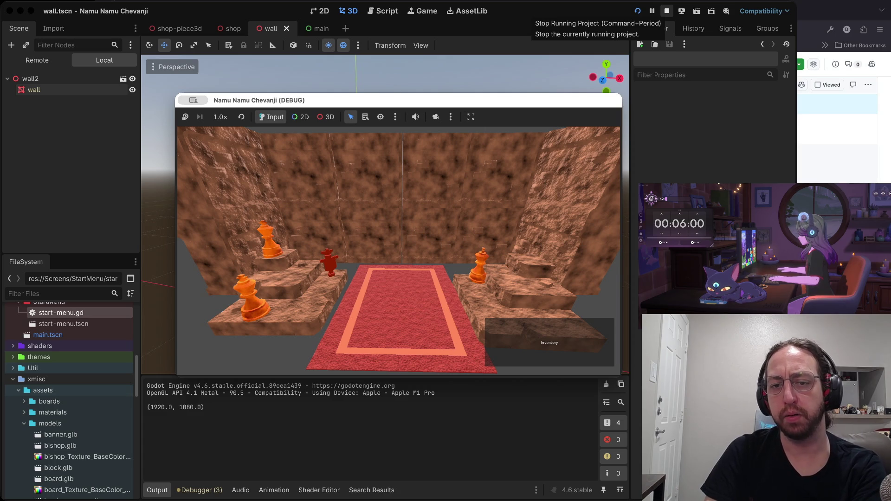
Move the game window up and left, then stop the shop-room playtest
left_click(667, 10)
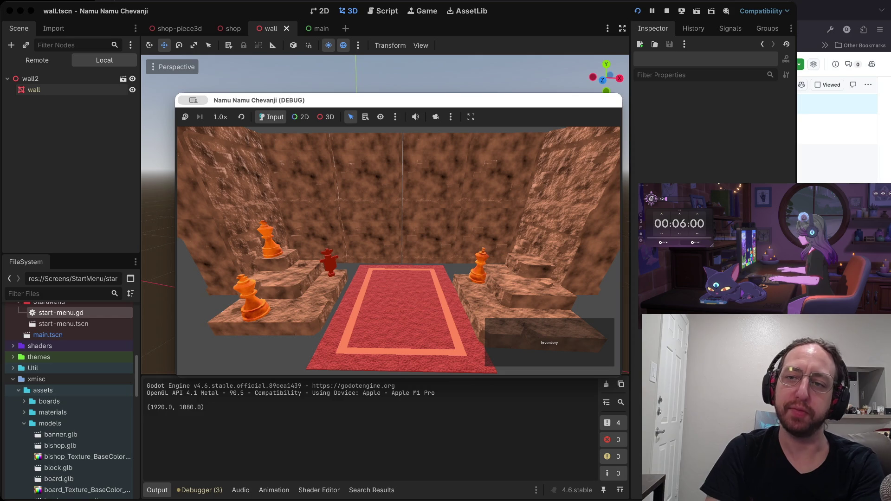
mouse_move(260, 100)
left_mouse_down()
mouse_move(244, 100)
mouse_move(214, 59)
mouse_move(229, 62)
left_mouse_up()
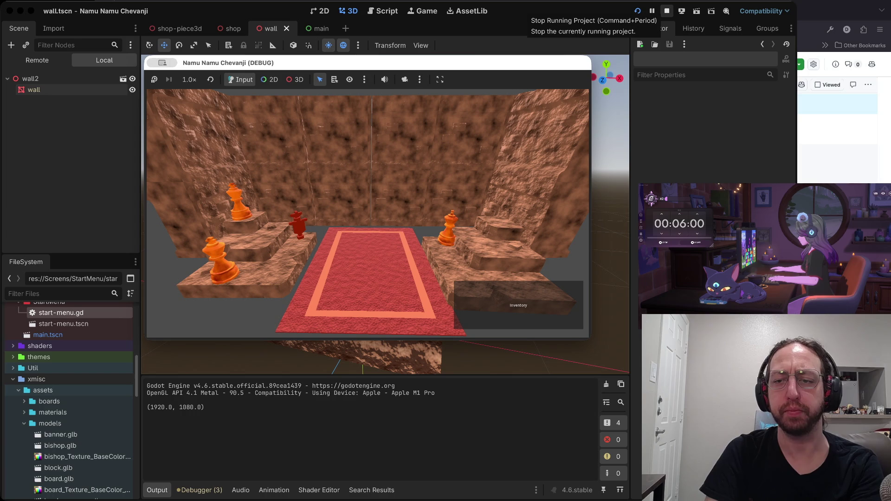
left_click(667, 10)
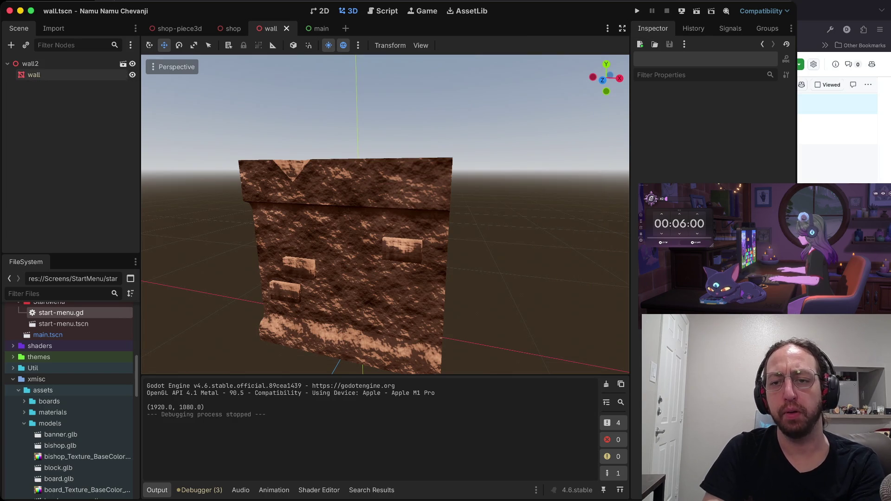
Open the shop-piece3d scene and view the orange King model from several angles
scroll(386, 214, "down", 5)
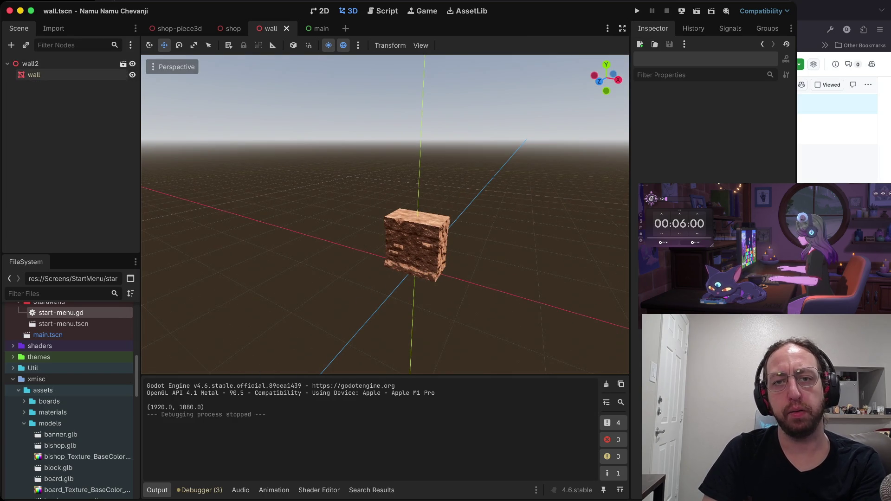
left_click(180, 28)
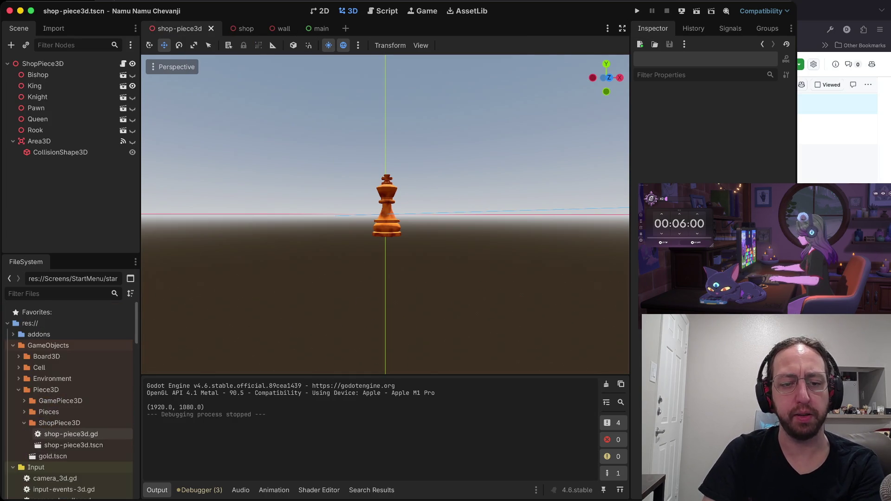
scroll(70, 383, "down", 4)
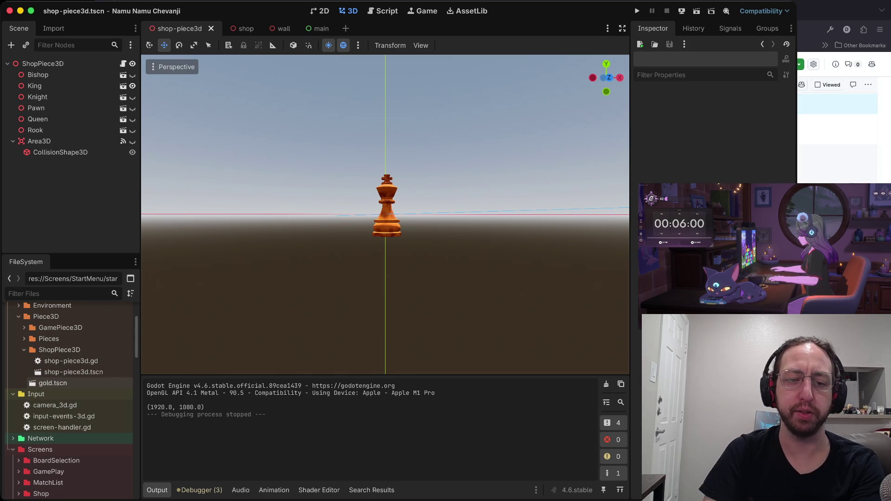
scroll(70, 394, "up", 2)
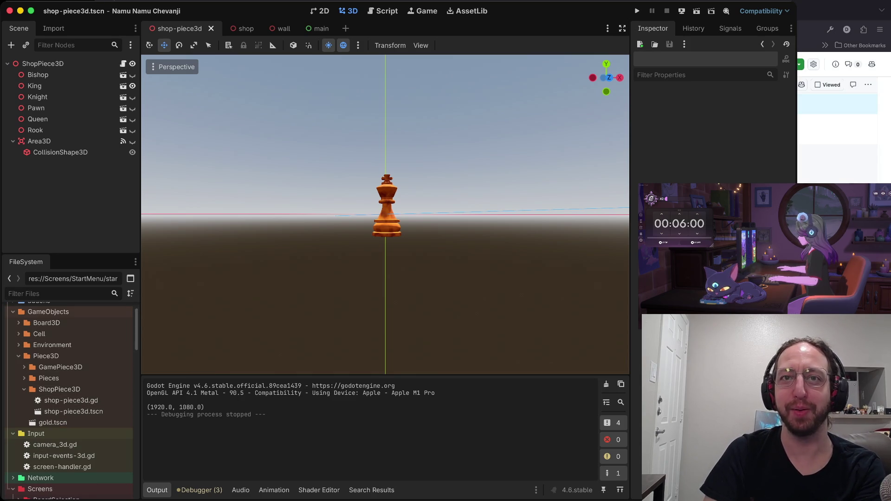
scroll(385, 215, "down", 10)
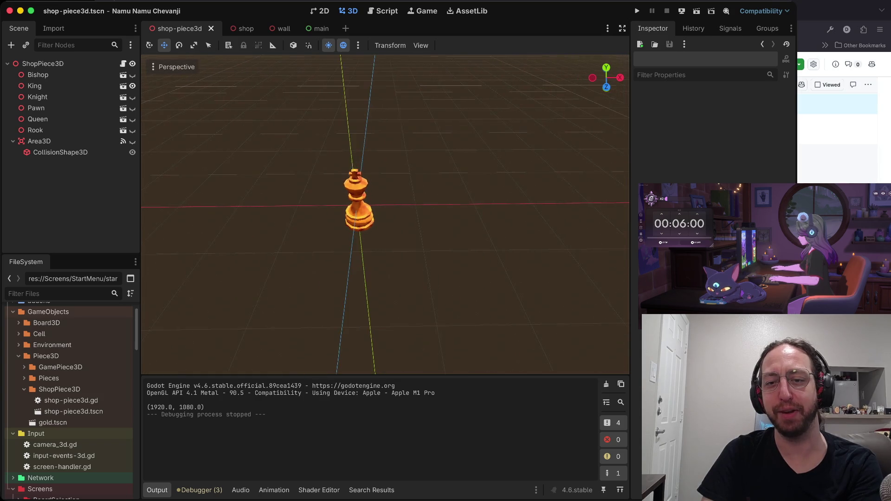
scroll(385, 214, "down", 10)
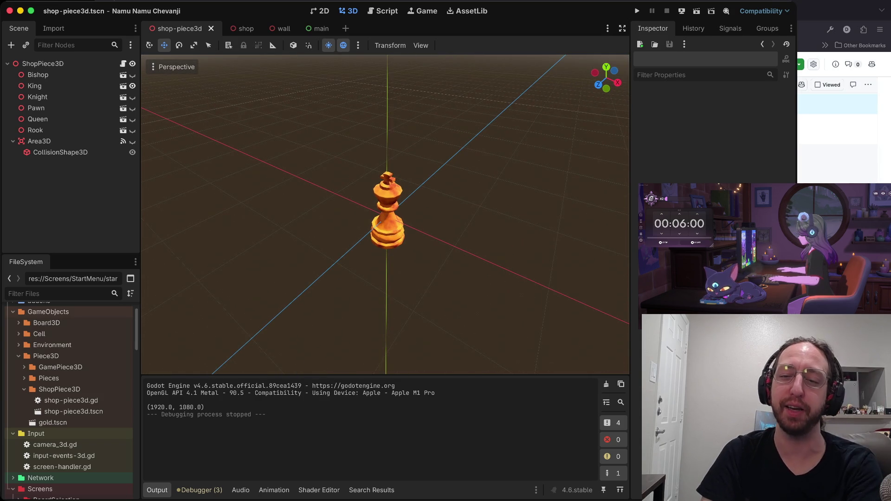
scroll(385, 214, "up", 10)
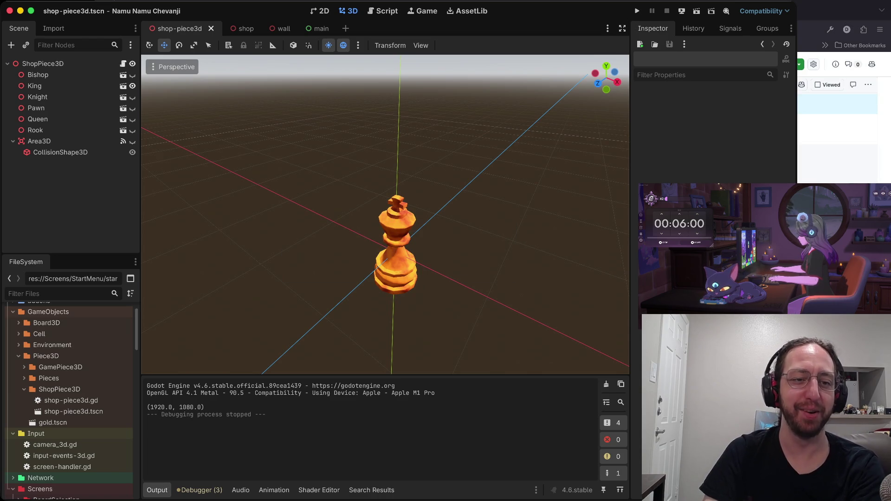
scroll(386, 214, "up", 2)
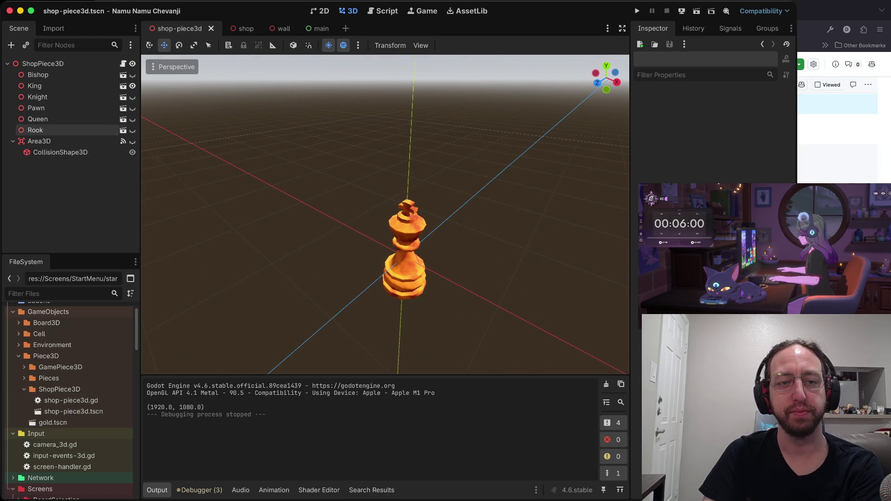
scroll(69, 433, "down", 5)
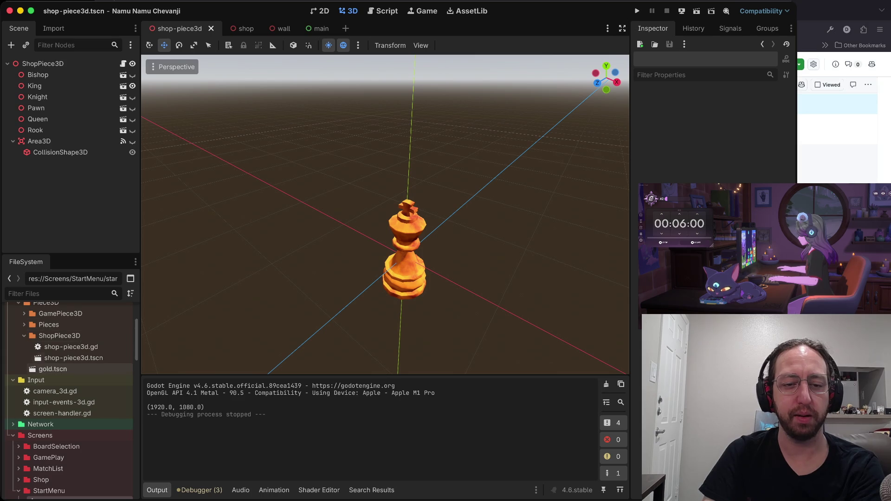
Select shop-piece3d.tscn in FileSystem, glance at the script editor, then switch to the shop scene
left_click(73, 358)
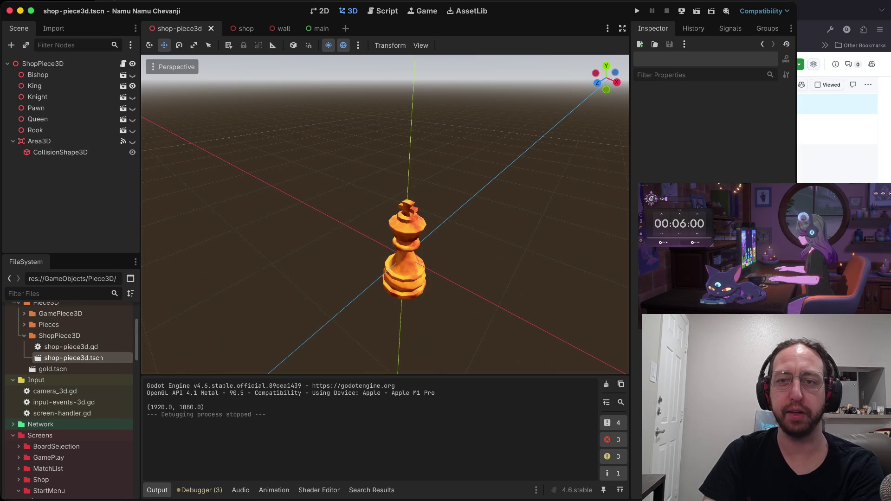
left_click(382, 11)
left_click(348, 10)
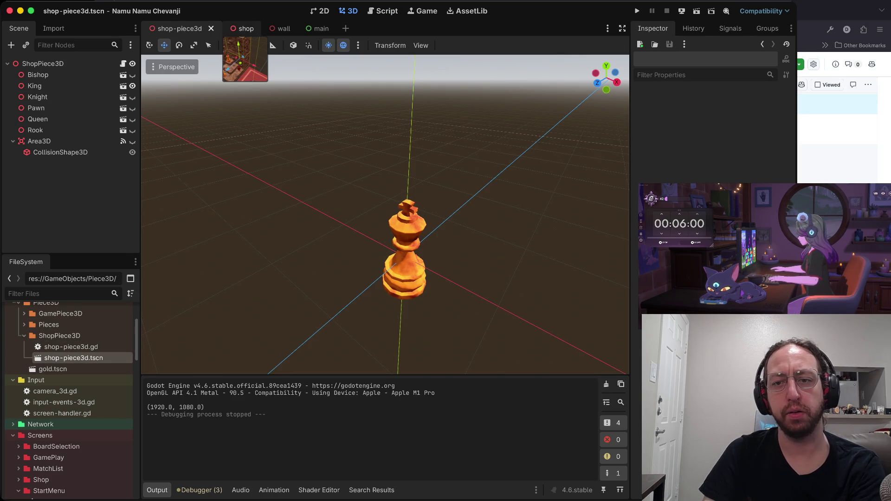
left_click(242, 28)
Delete wall6, wall7, wall10–wall12 and one more wall, then expand Relics and Pieces
left_click(41, 210)
left_click(42, 199, "shift")
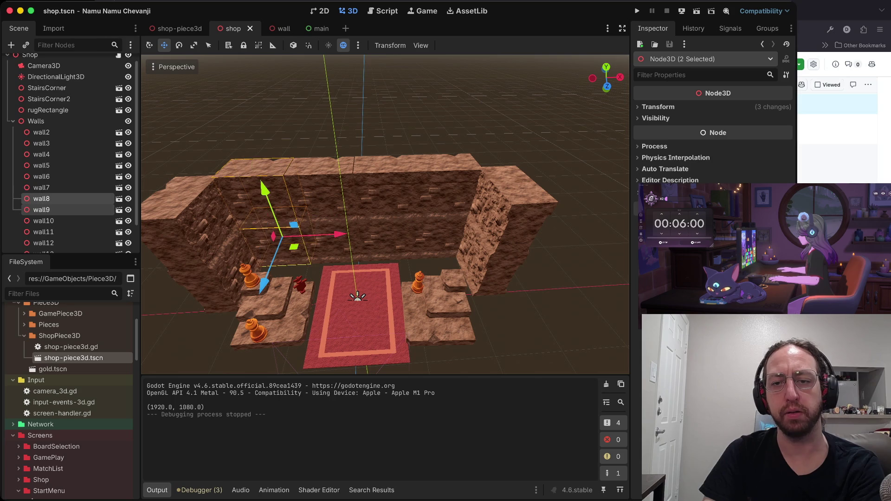
left_click(41, 188)
left_click(42, 177, "super")
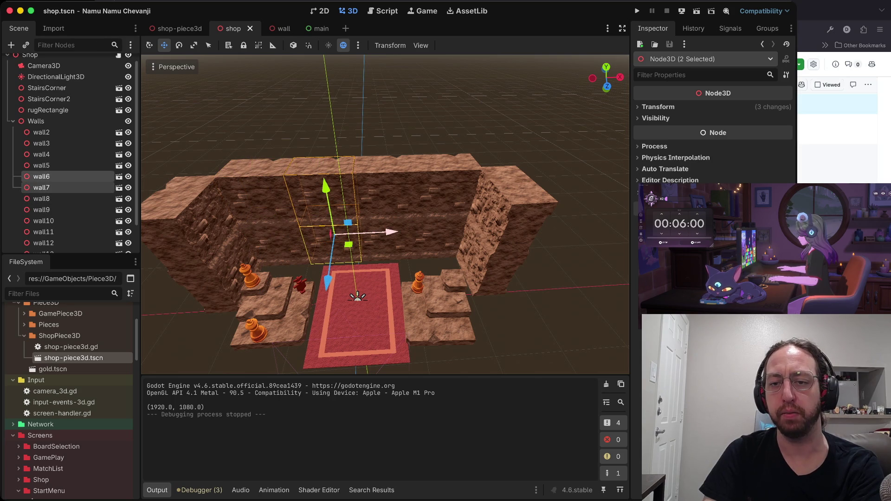
left_click(43, 232, "super")
left_click(43, 221, "super")
left_click(43, 243, "super")
left_click(43, 252, "super")
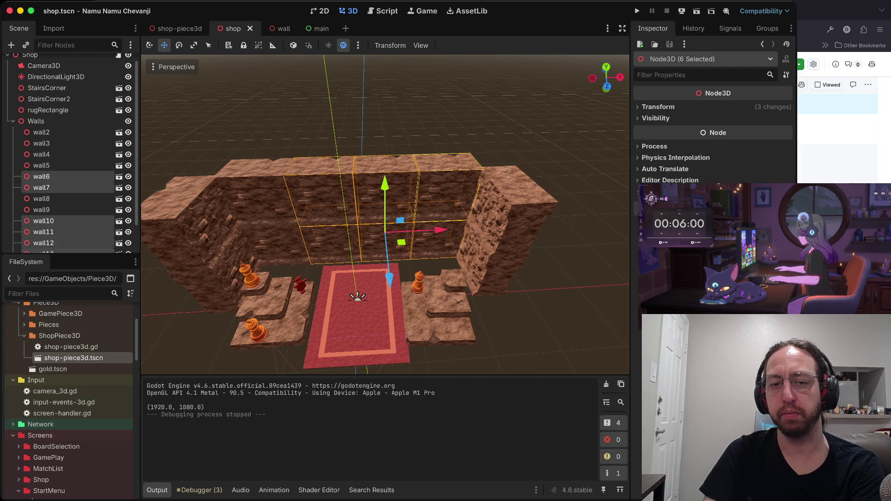
right_click(88, 182)
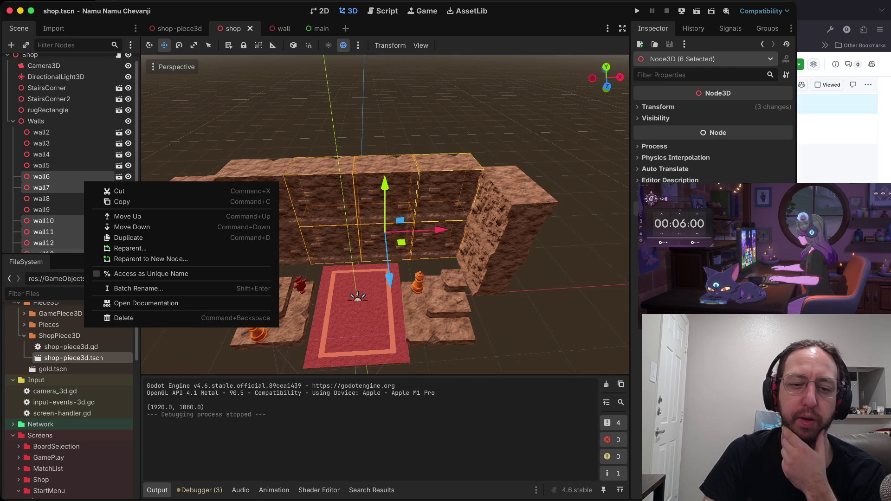
left_click(116, 317)
key("Return")
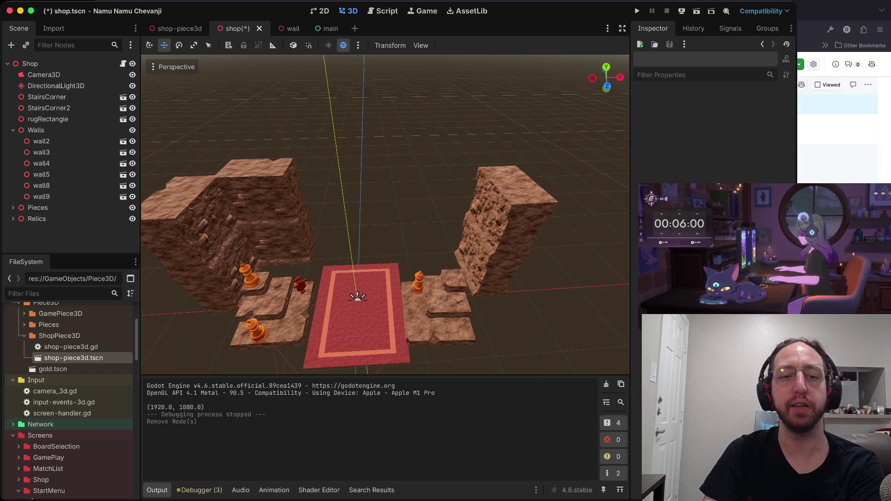
left_click(13, 219)
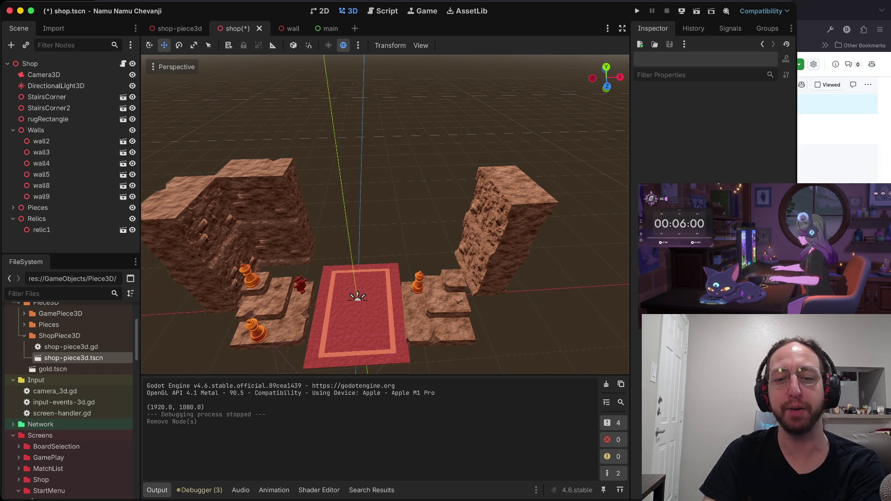
left_click(13, 208)
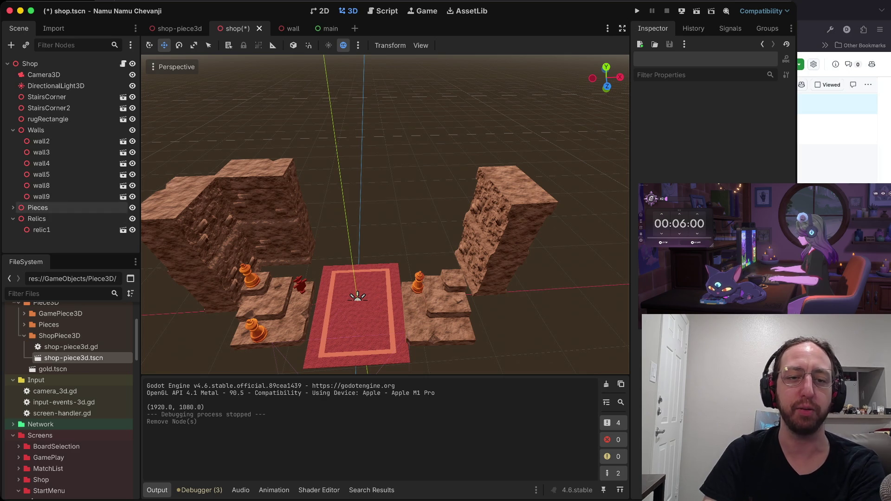
scroll(70, 207, "down", 1)
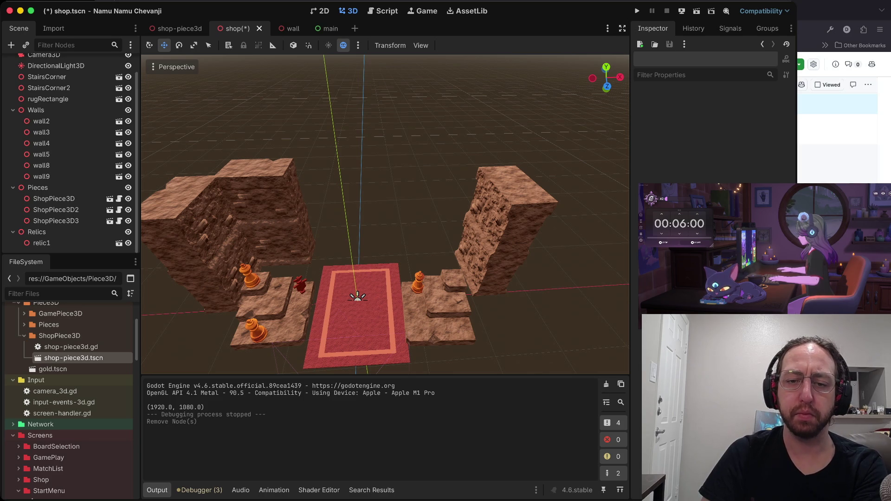
left_click(47, 76)
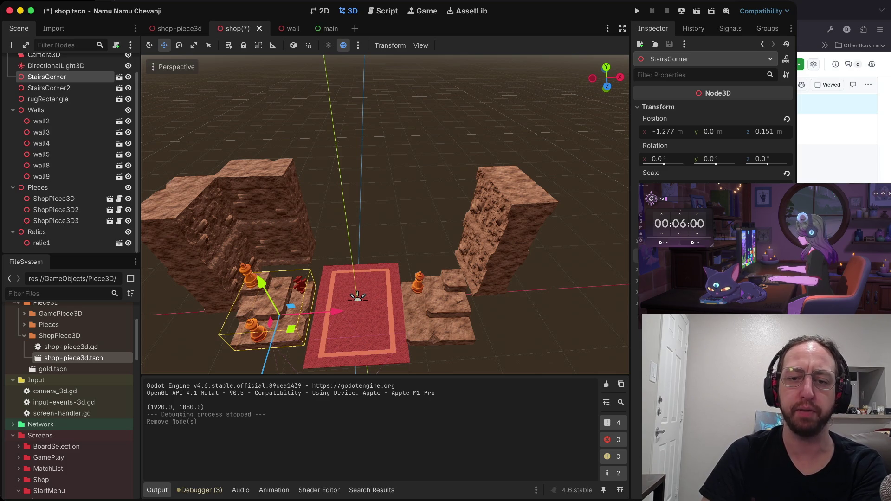
left_click(249, 274)
left_click(256, 330, "shift")
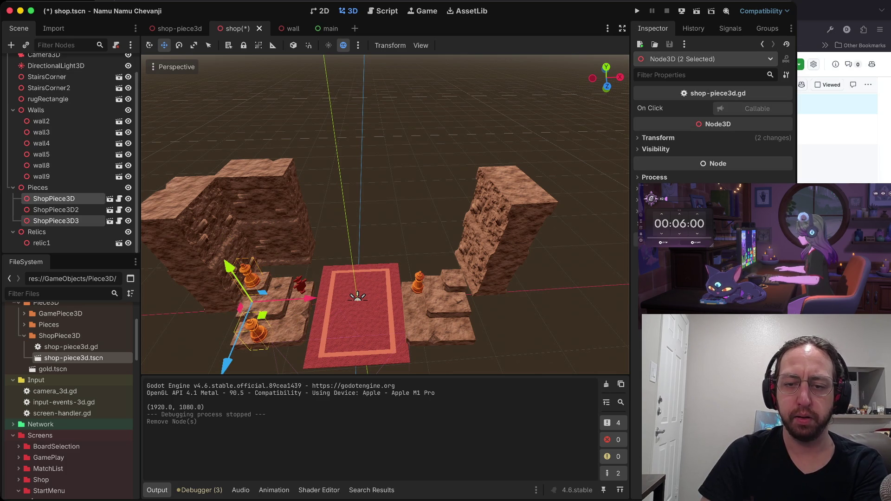
left_click(279, 301, "shift")
left_click(301, 284, "shift")
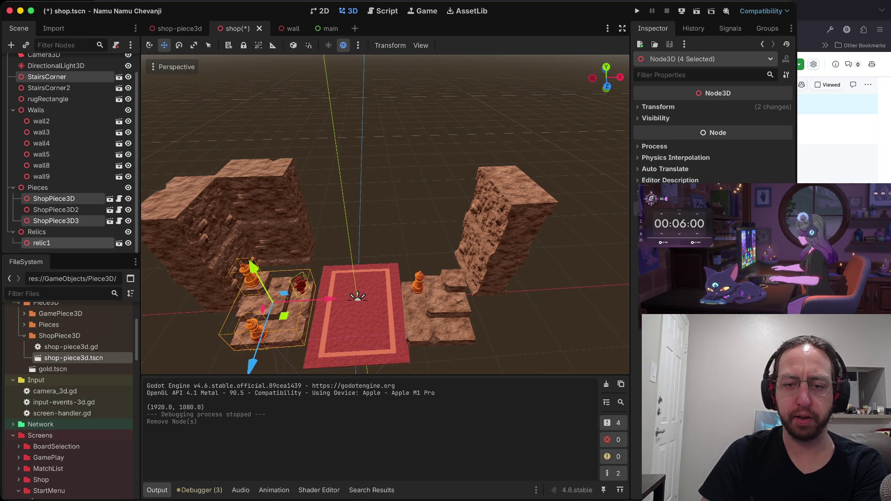
mouse_move(253, 353)
left_mouse_down()
mouse_move(267, 314)
mouse_move(263, 328)
left_mouse_up()
key("r")
key("e")
left_click_drag(317, 284, 318, 272)
key("w")
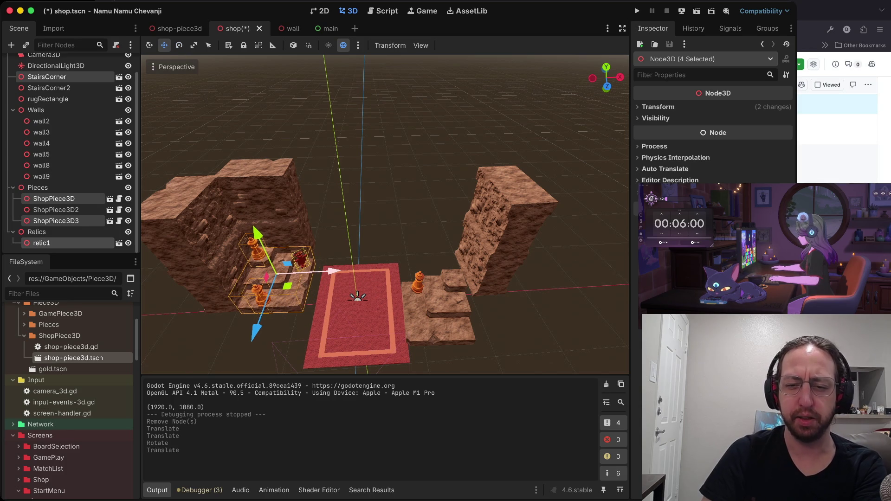
key("Escape")
scroll(385, 213, "up", 5)
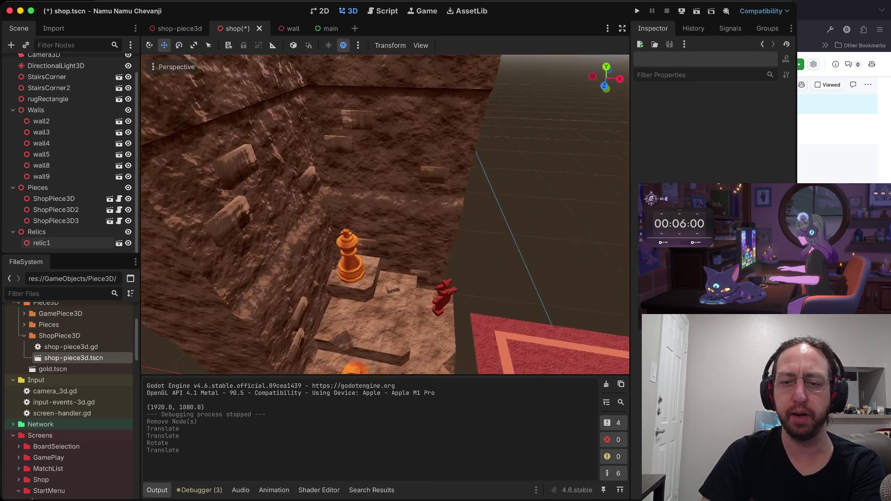
scroll(526, 358, "down", 5)
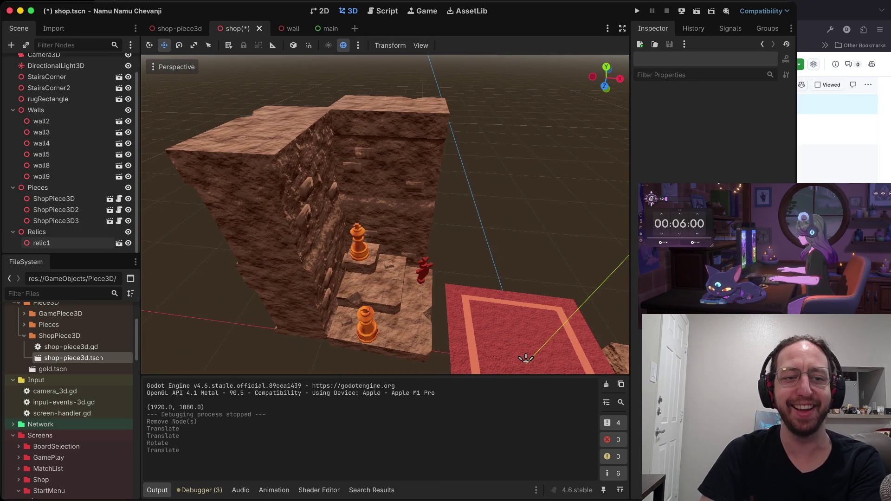
scroll(526, 359, "down", 10)
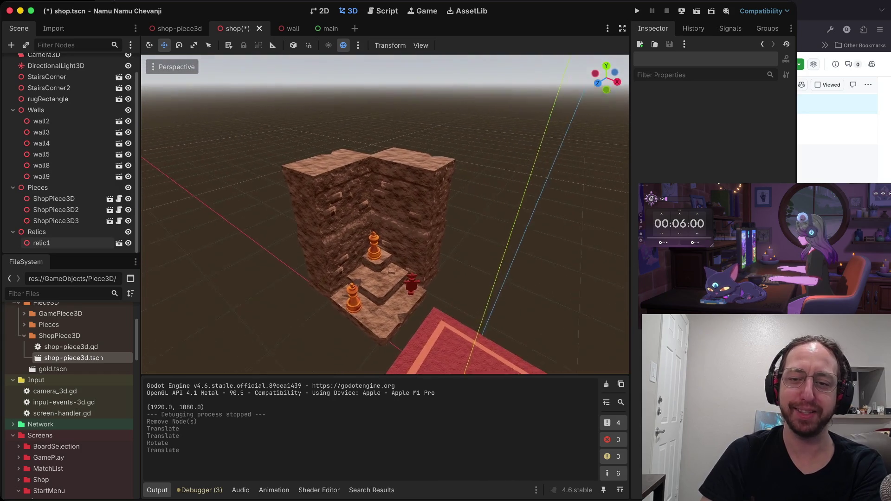
scroll(386, 213, "up", 5)
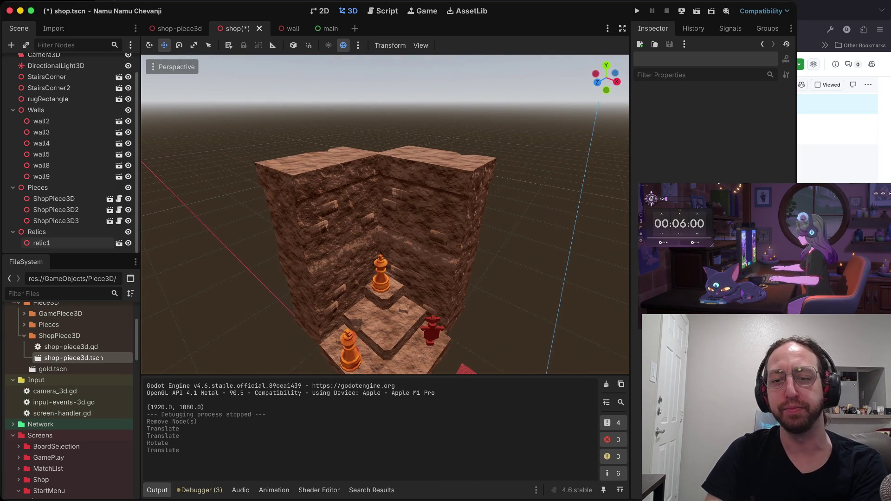
scroll(385, 214, "down", 5)
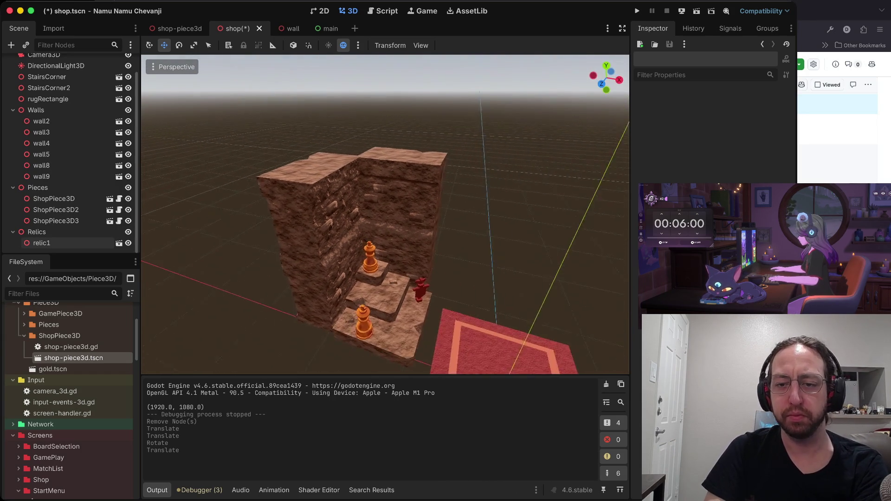
left_click(288, 222)
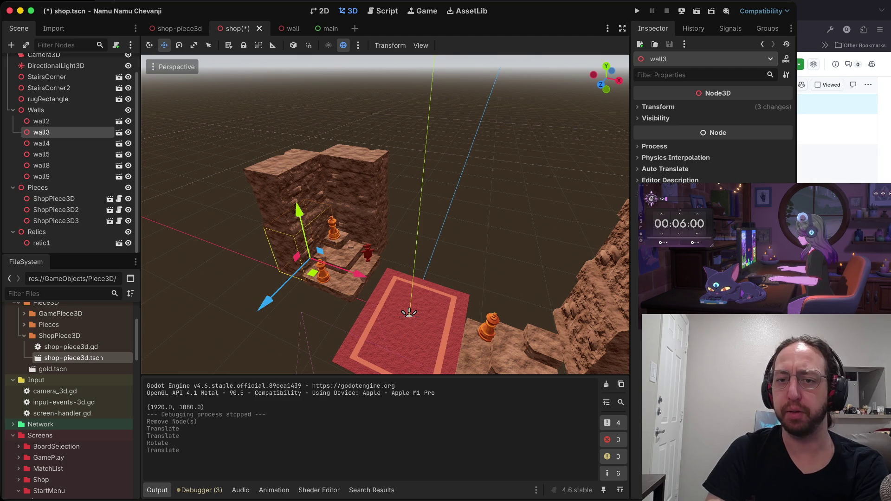
Select wall4 and wall2 and scale the right-hand pillar thinner along X and Z
scroll(385, 214, "right", 5)
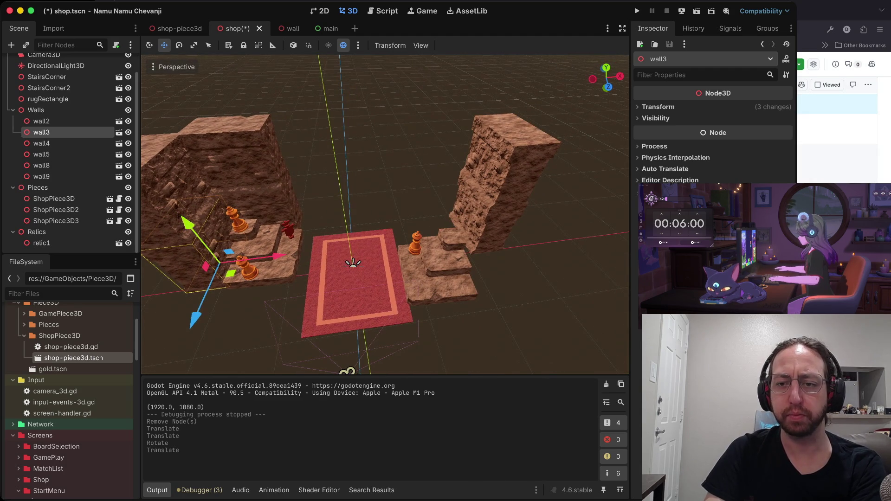
key("Escape")
left_click(41, 143)
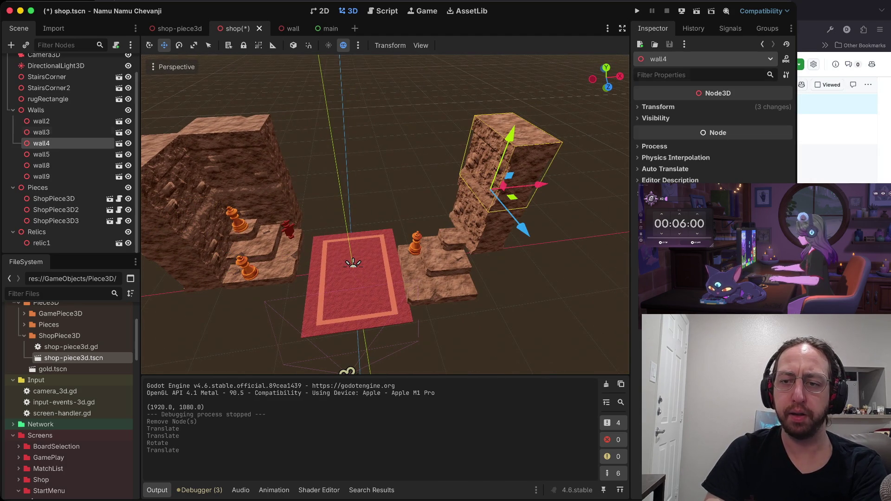
left_click(41, 121)
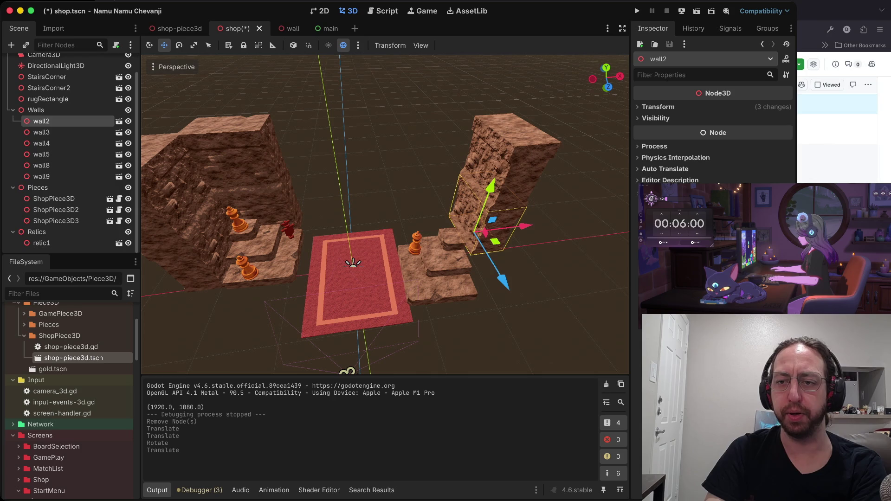
left_click(41, 144, "super")
key("e")
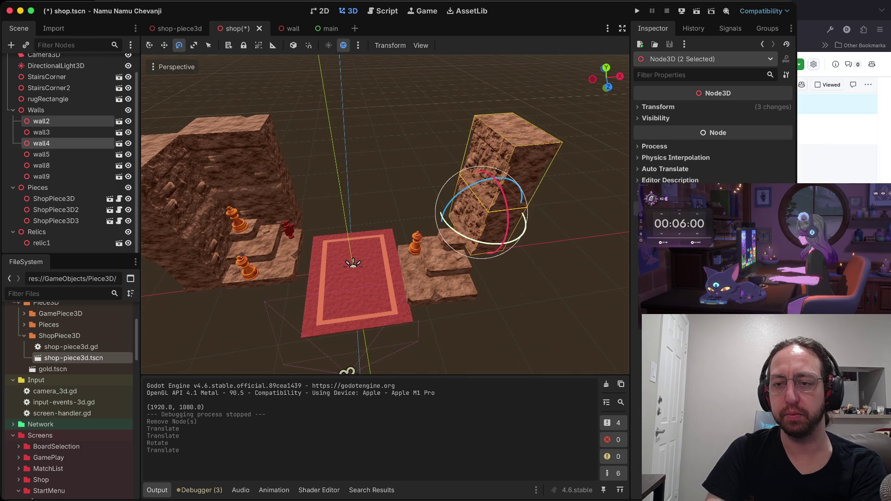
key("r")
left_click_drag(512, 256, 504, 237)
left_click_drag(531, 207, 509, 210)
mouse_move(512, 256)
left_mouse_down()
mouse_move(483, 214)
mouse_move(500, 242)
left_mouse_up()
Shift the pillar left toward the steps, then save the shop scene and run the game
key("w")
mouse_move(523, 192)
left_mouse_down()
mouse_move(448, 195)
mouse_move(469, 197)
left_mouse_up()
left_click_drag(433, 246, 429, 239)
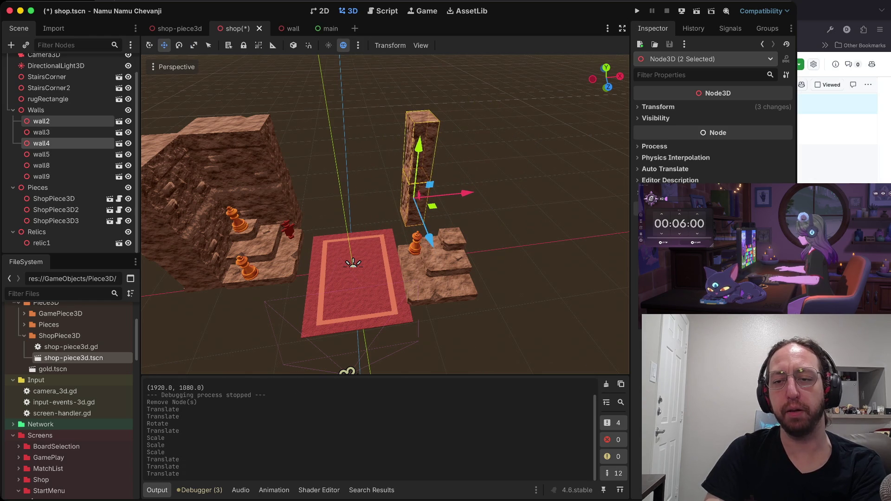
left_click(534, 288)
scroll(385, 213, "up", 4)
scroll(309, 149, "down", 5)
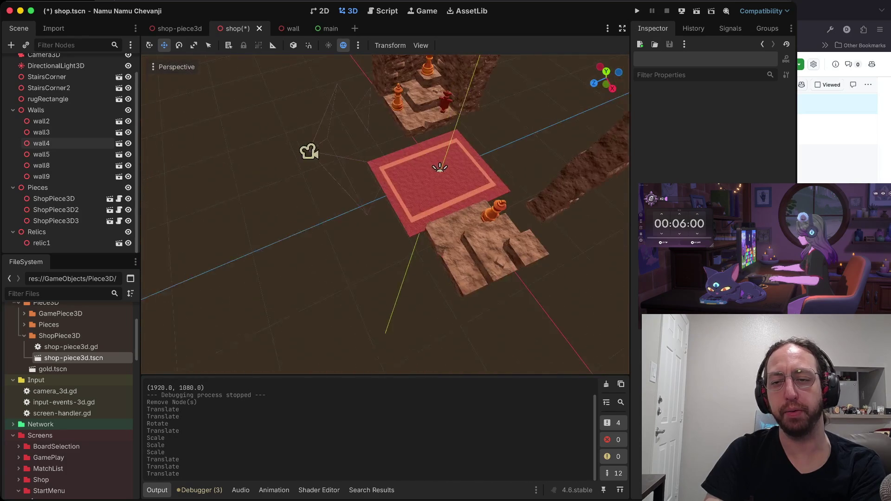
scroll(239, 254, "up", 4)
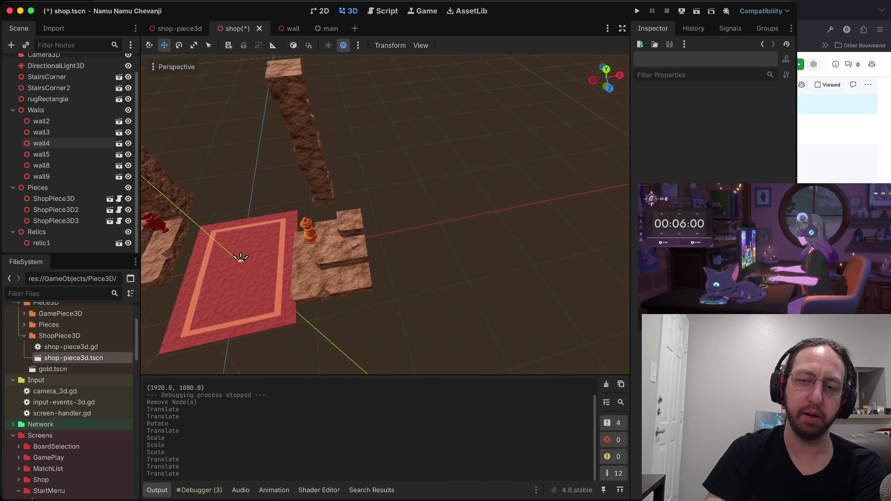
scroll(386, 213, "up", 5)
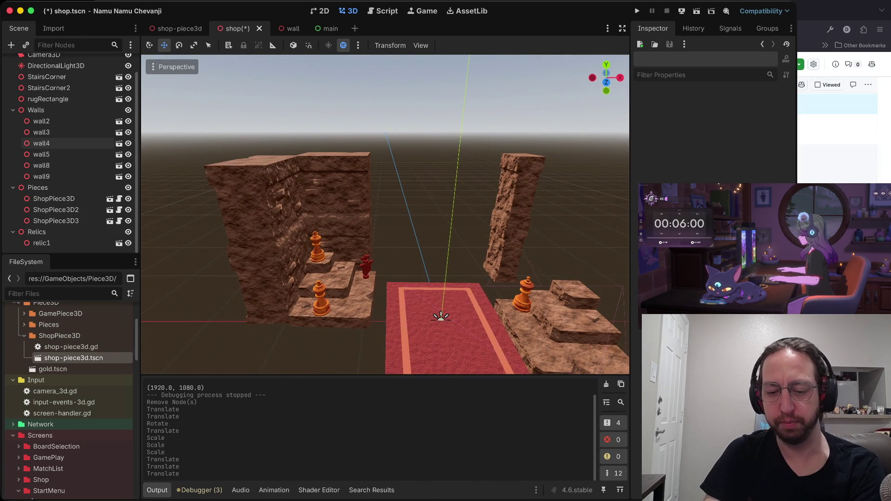
key("super+s")
key("super+b")
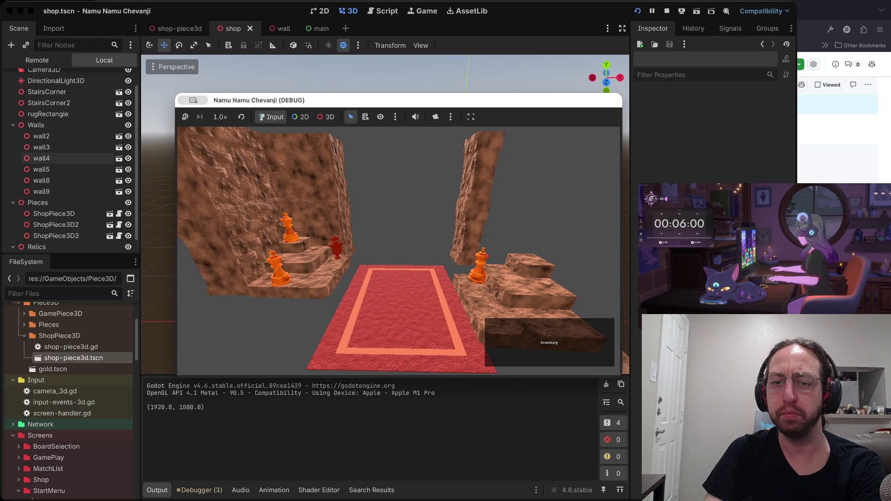
Back out through the match list screens, stop the game and relaunch it
key("Escape")
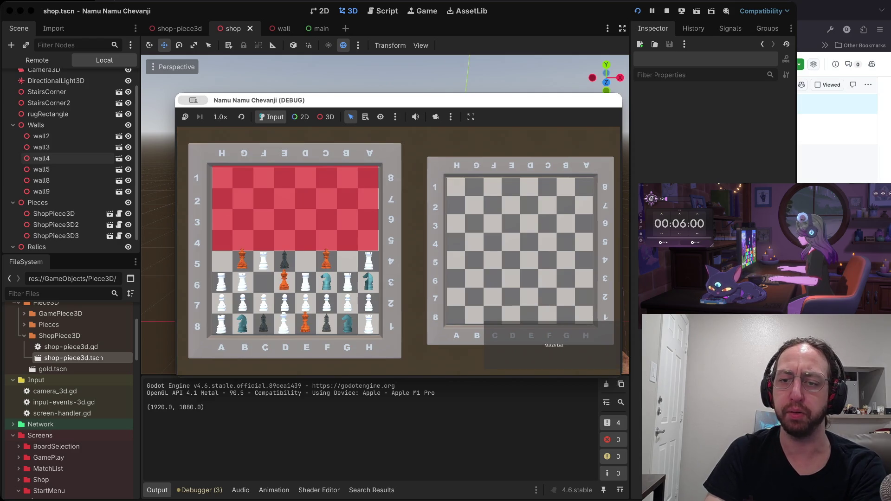
key("Escape")
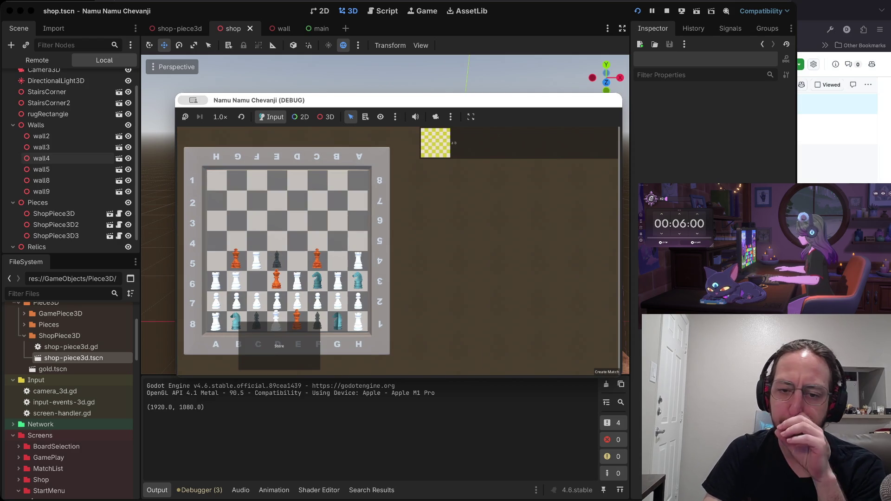
key("Escape")
key("super+b")
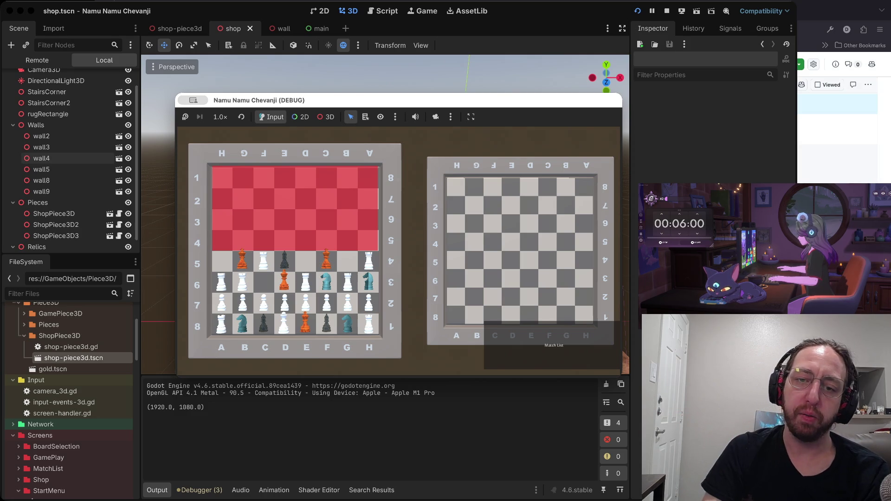
Move pieces on the left board (C7→C6, C8→C7, B5→A5), then stop the game
left_click_drag(264, 303, 264, 282)
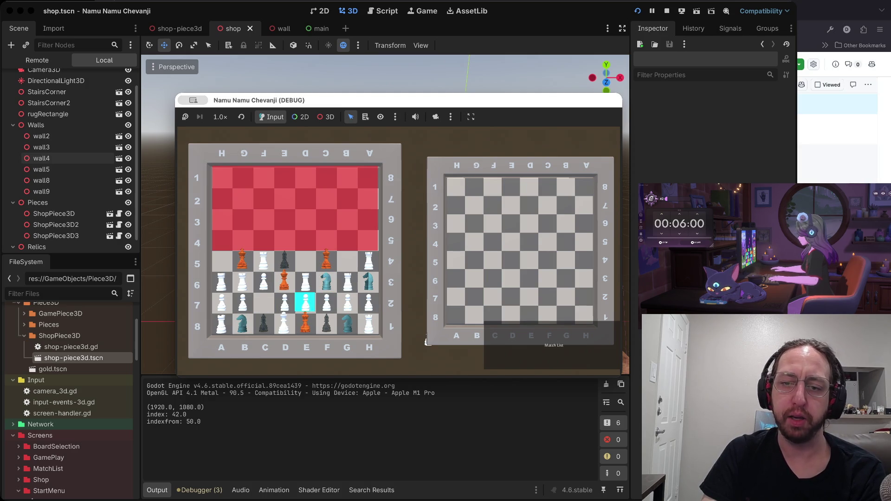
left_click_drag(264, 324, 263, 303)
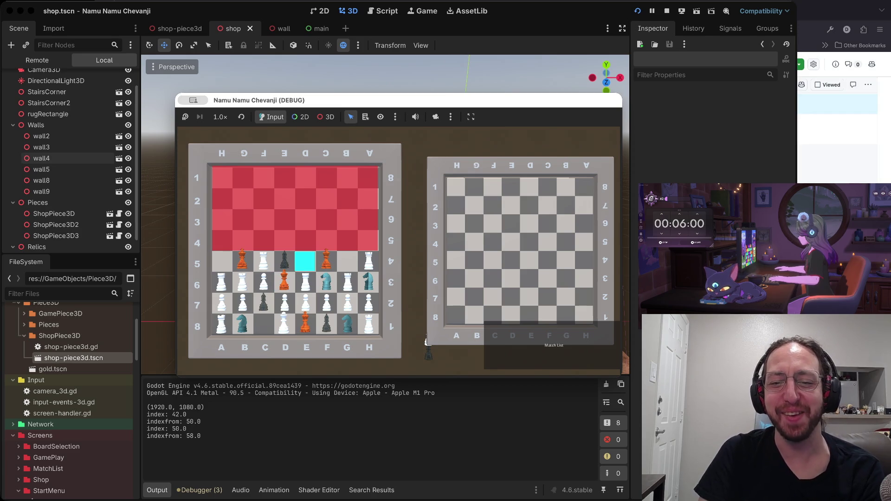
left_click_drag(243, 261, 221, 262)
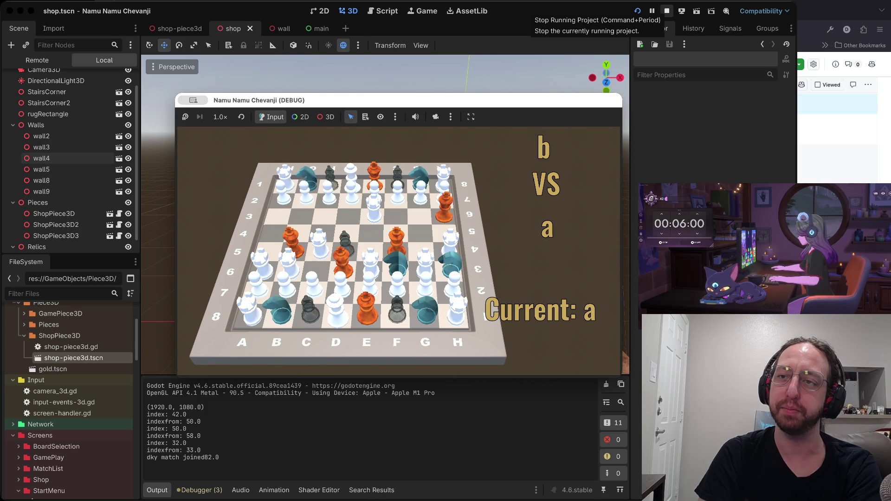
left_click(667, 11)
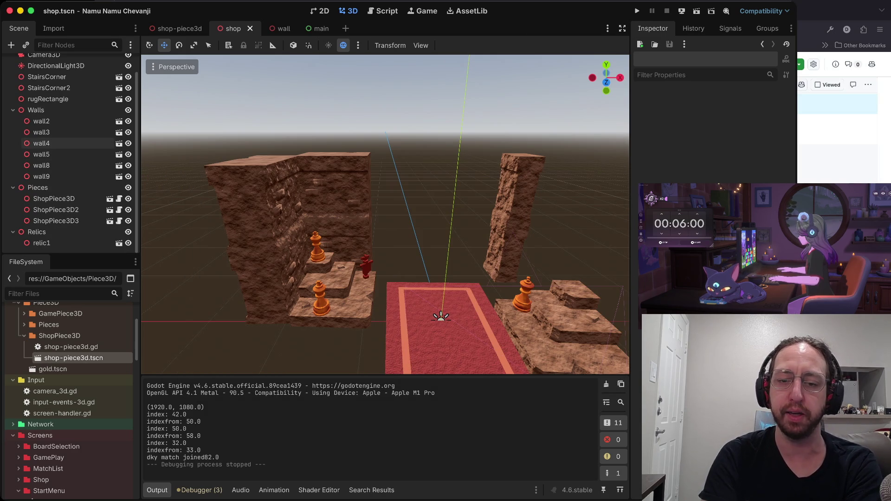
Relaunch the game, choose Play, and open a board with Store and Create Match options
key("super+b")
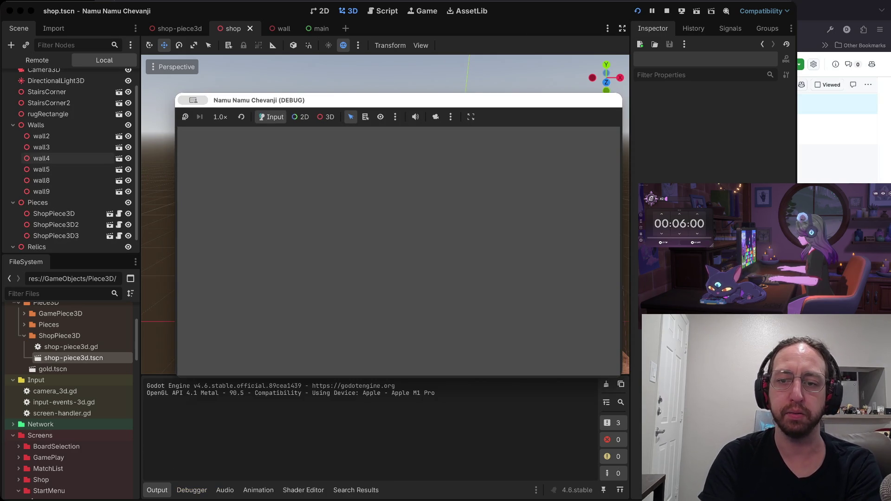
left_click(300, 287)
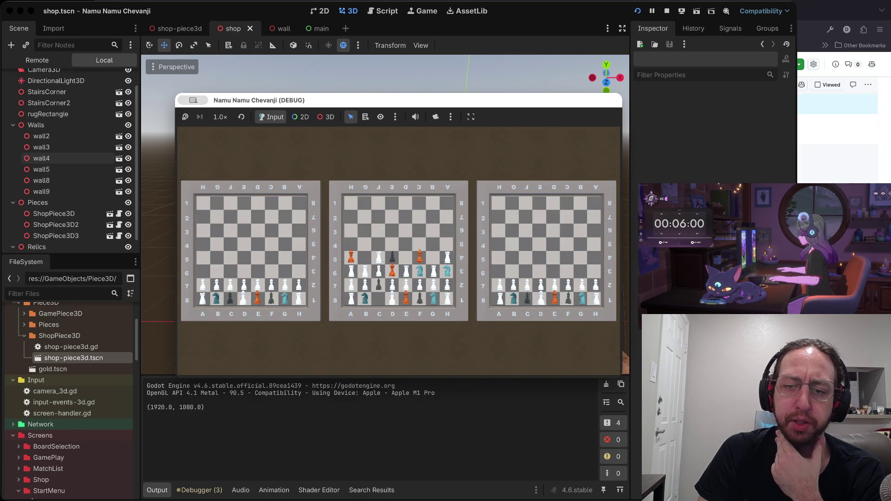
left_click(352, 284)
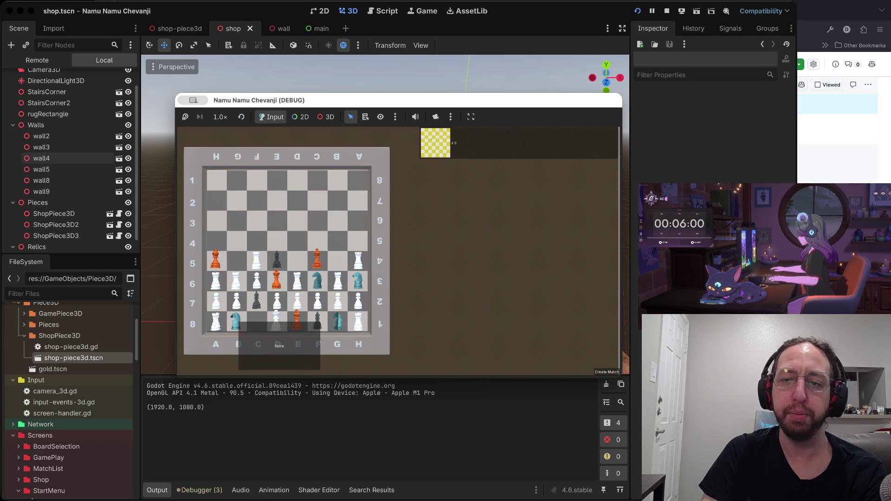
Move the A6 rook to the top-left square, passing the turn to player b, then stop the game
mouse_move(266, 269)
left_mouse_down()
mouse_move(275, 233)
mouse_move(315, 187)
mouse_move(282, 200)
left_mouse_up()
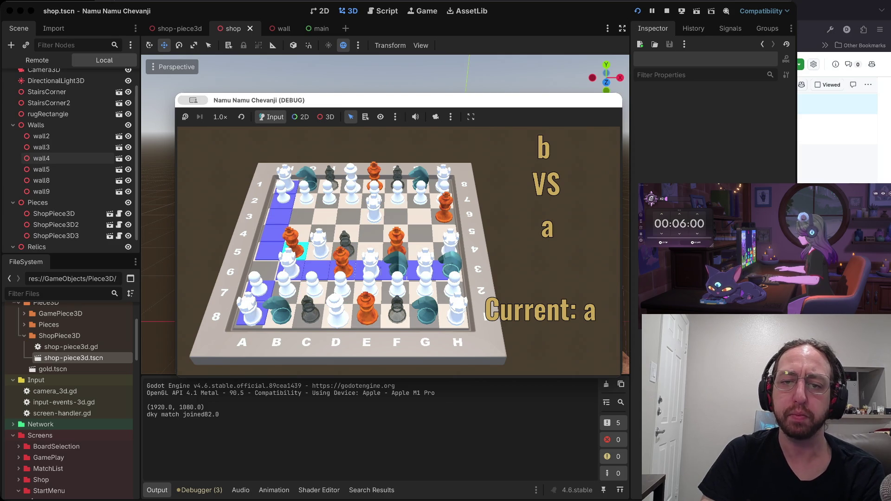
left_click(282, 200)
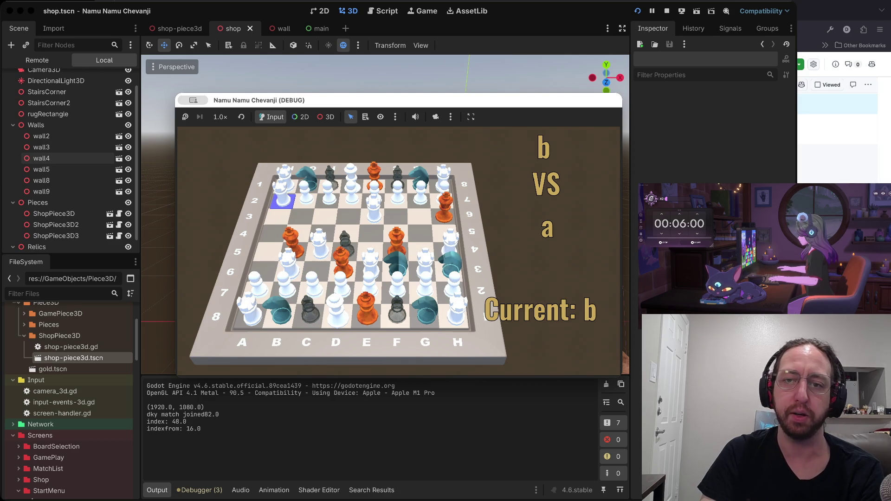
left_click_drag(399, 99, 319, 146)
left_click(667, 11)
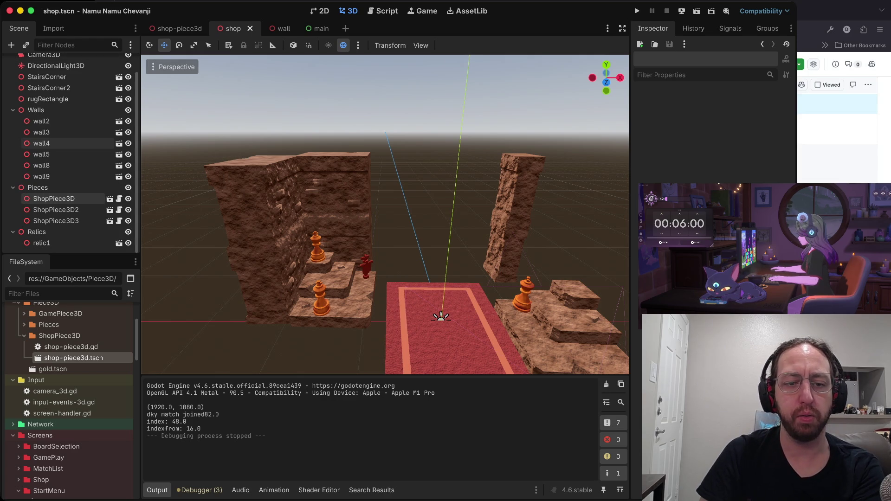
In the Script editor, open spawnCells.gd and then shop.gd
scroll(70, 399, "up", 3)
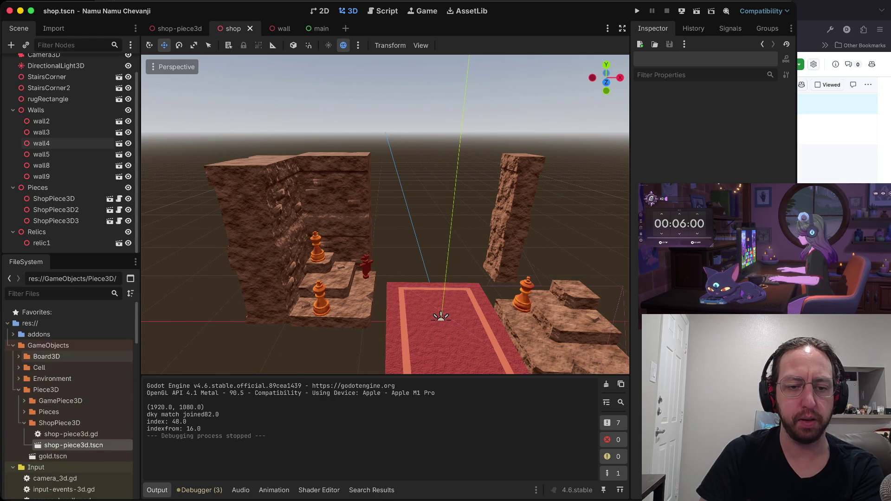
scroll(69, 372, "up", 2)
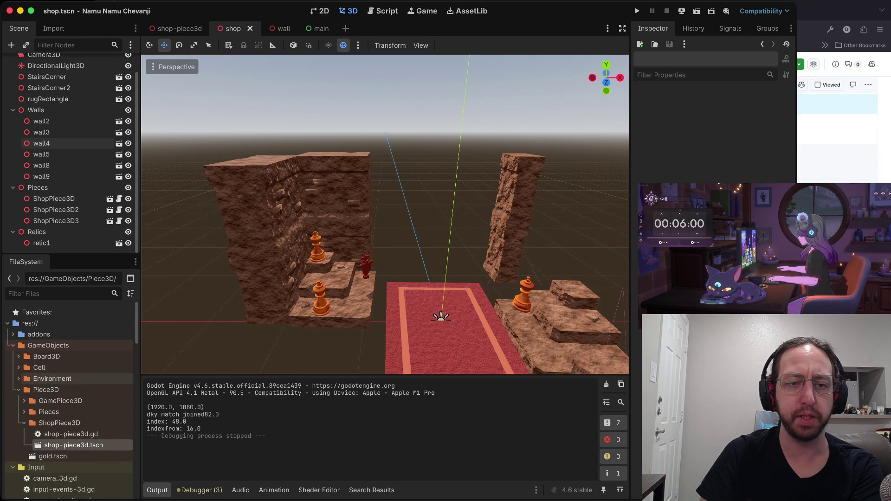
scroll(56, 153, "up", 2)
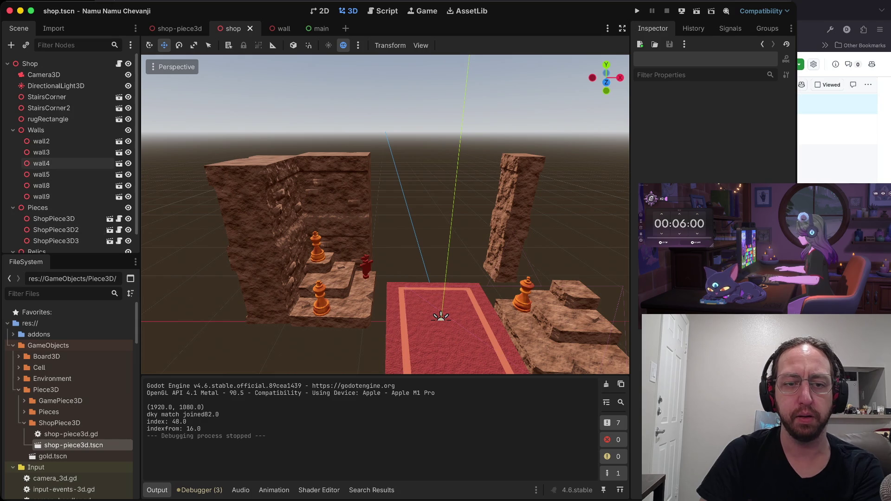
scroll(55, 163, "down", 2)
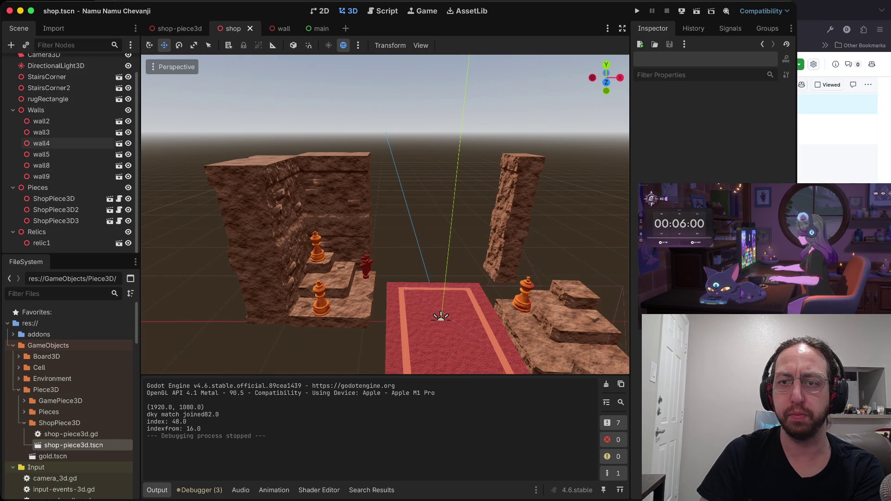
left_click(383, 10)
scroll(436, 204, "down", 3)
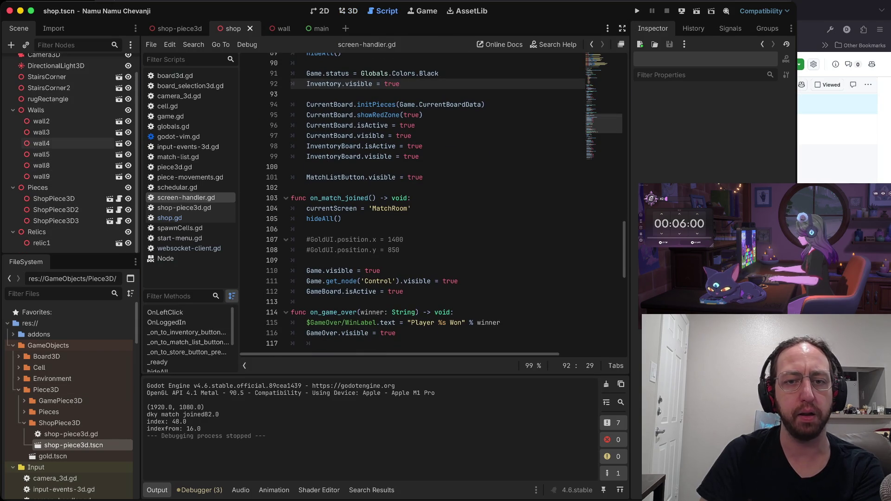
left_click(179, 228)
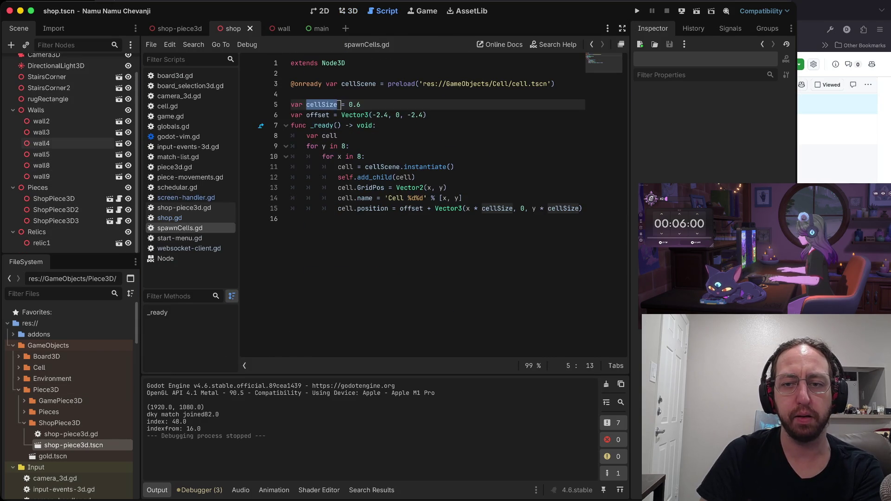
left_click(169, 217)
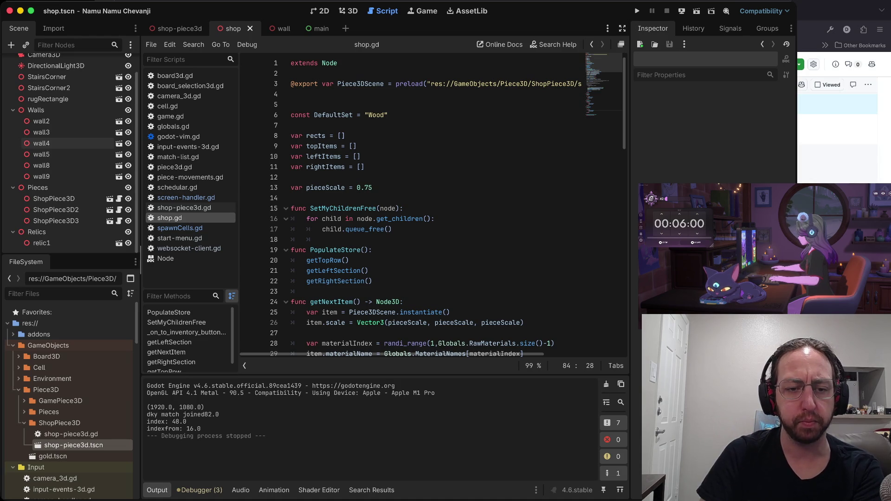
Open piece3d.gd from the GamePlay folder and start a Find in Files search
scroll(70, 385, "down", 5)
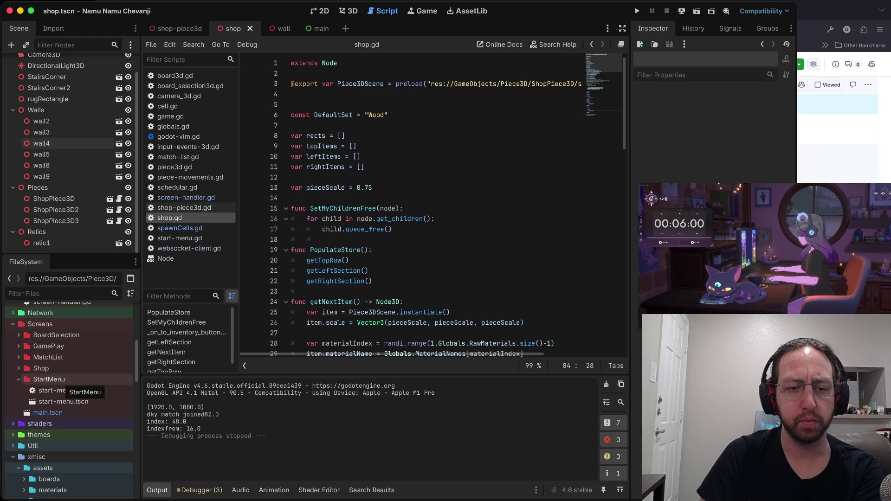
left_click(19, 347)
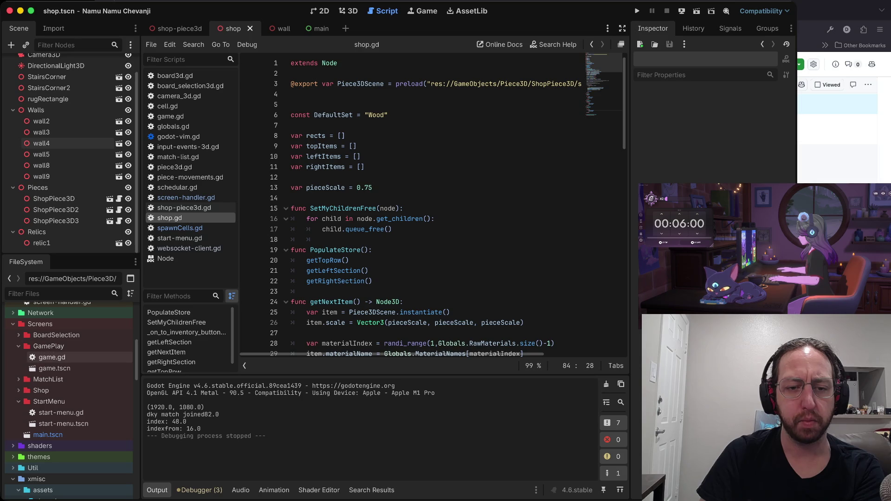
scroll(417, 209, "down", 15)
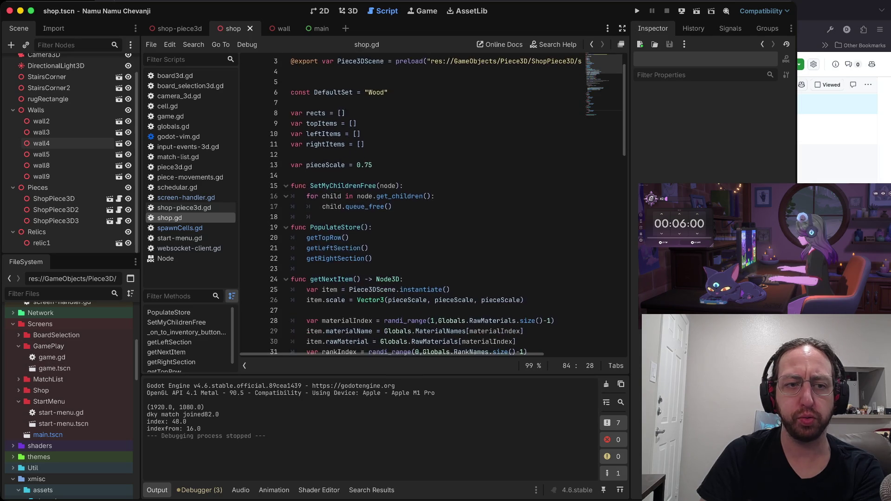
left_click(174, 167)
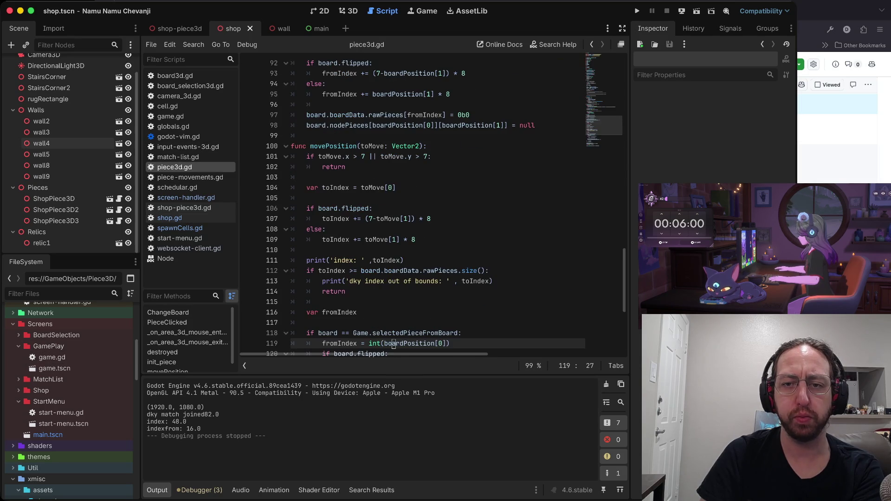
key("Up")
key("Up")
key("Up")
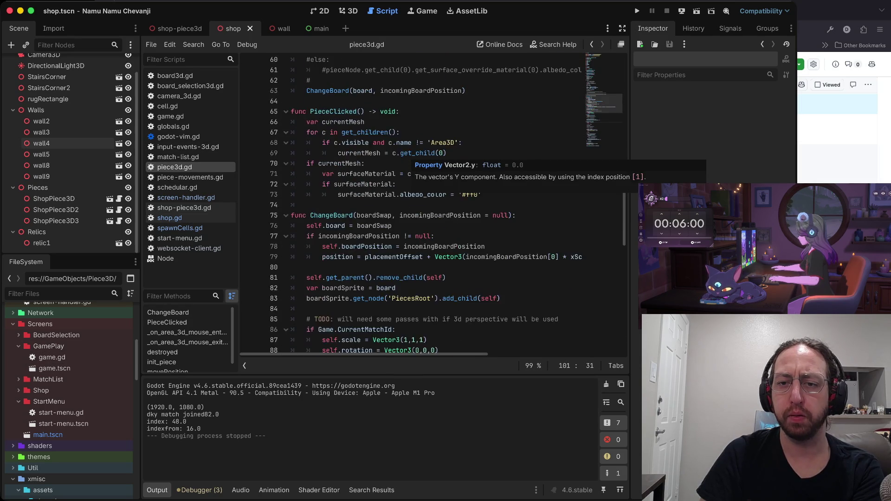
key("super+shift+f")
Search the project for 'todo' and jump to the TODO on line 85 of piece3d.gd
type("todo")
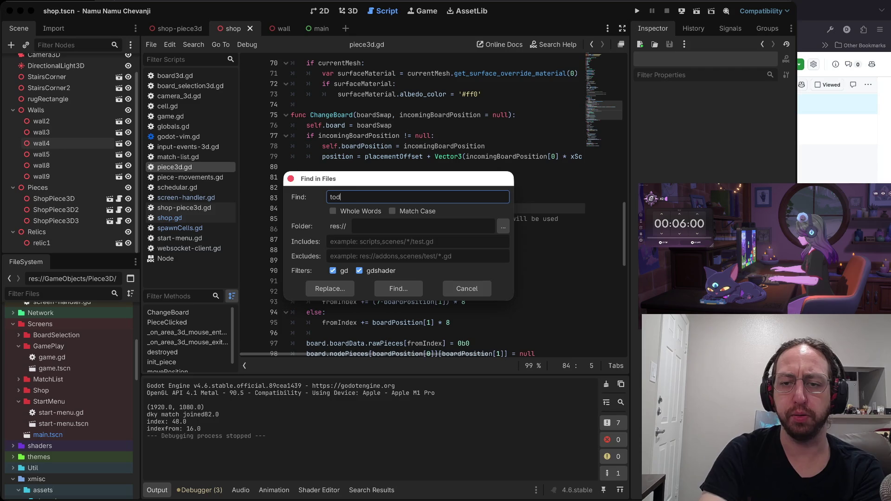
key("Return")
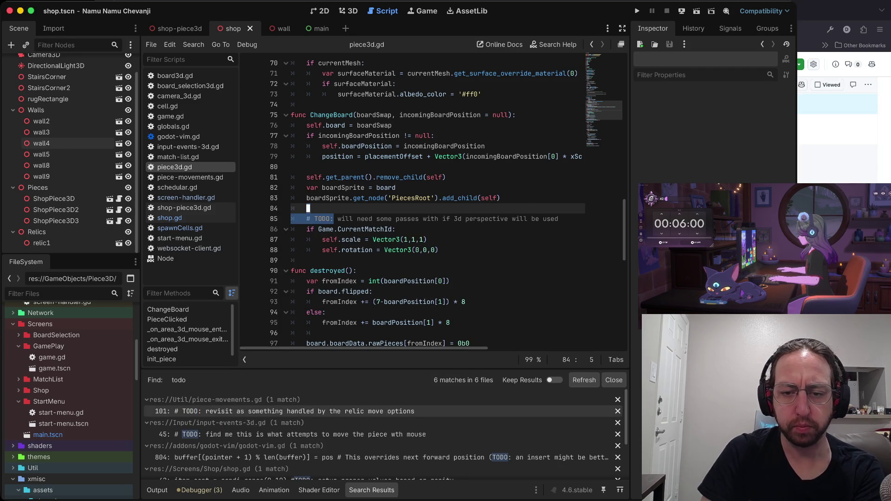
left_click(279, 434)
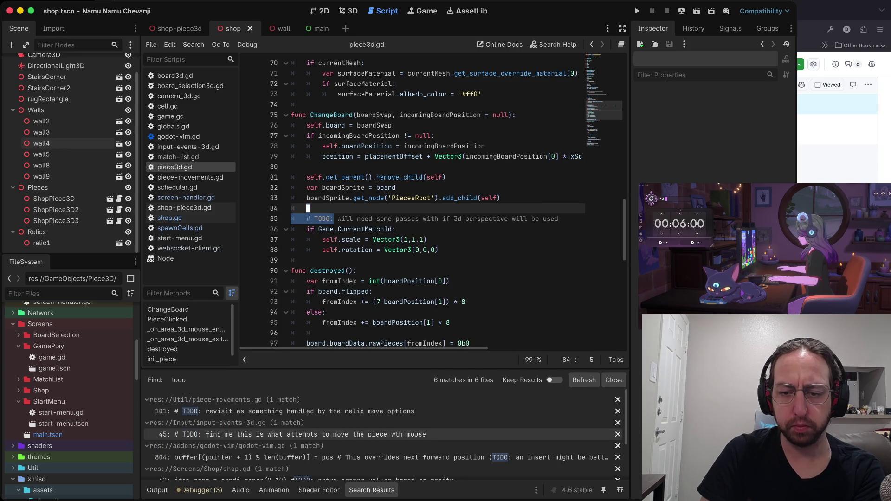
left_click(392, 457)
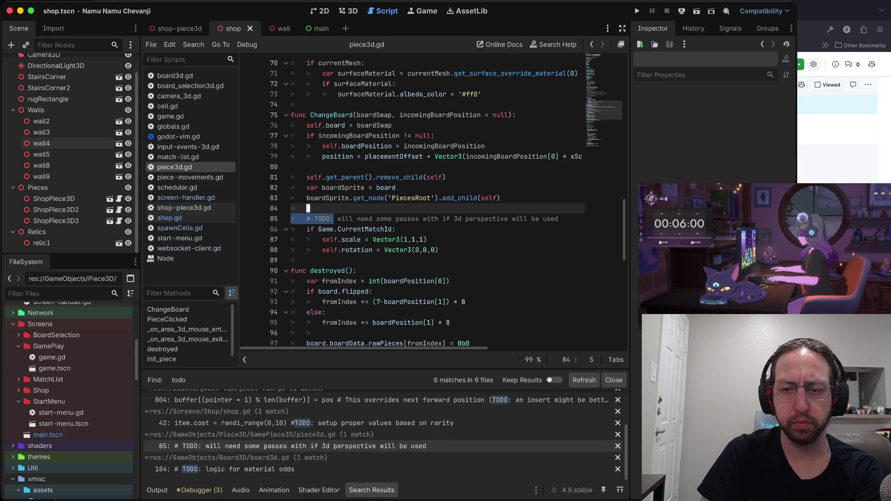
left_click(288, 446)
scroll(413, 200, "down", 13)
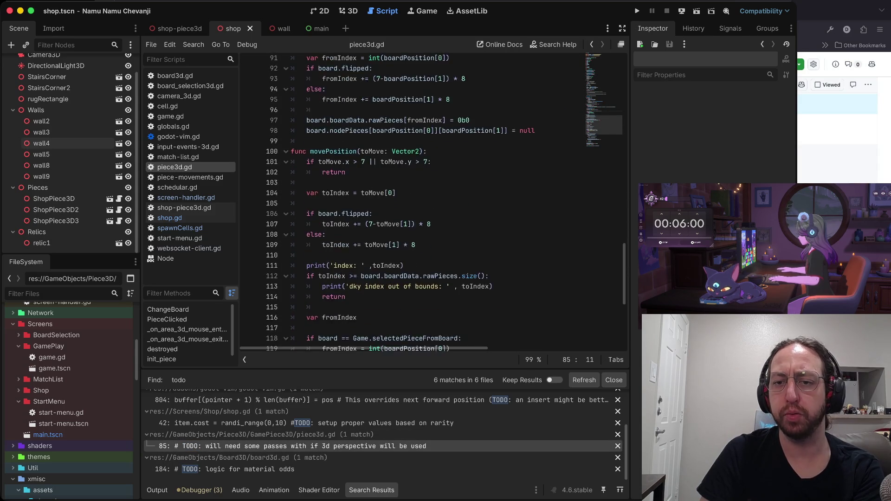
scroll(413, 200, "up", 20)
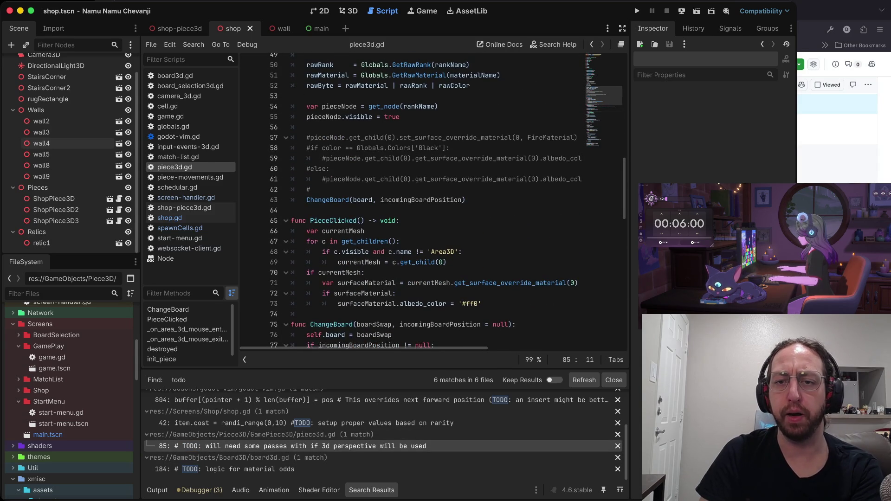
Uncomment lines 57–61 to restore the black/white albedo colour branch
left_click(308, 146)
key("x")
key("j")
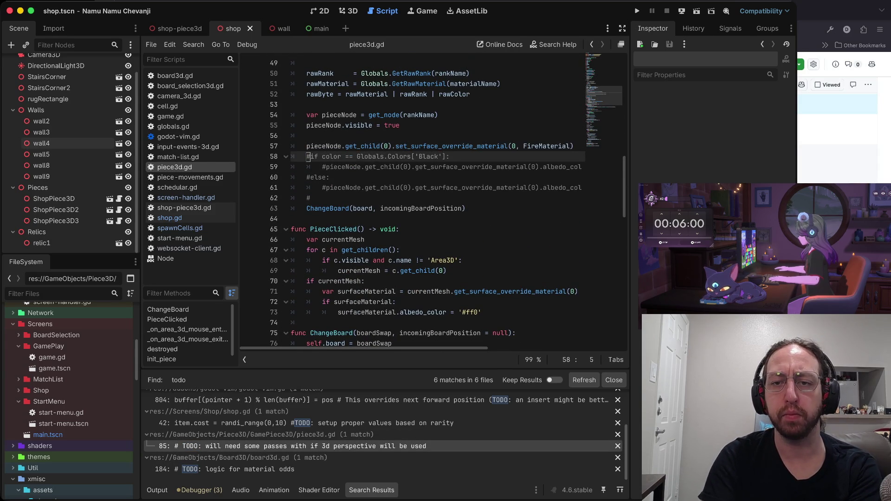
key("x")
key("j")
key("x")
key("j")
key("x")
key("j")
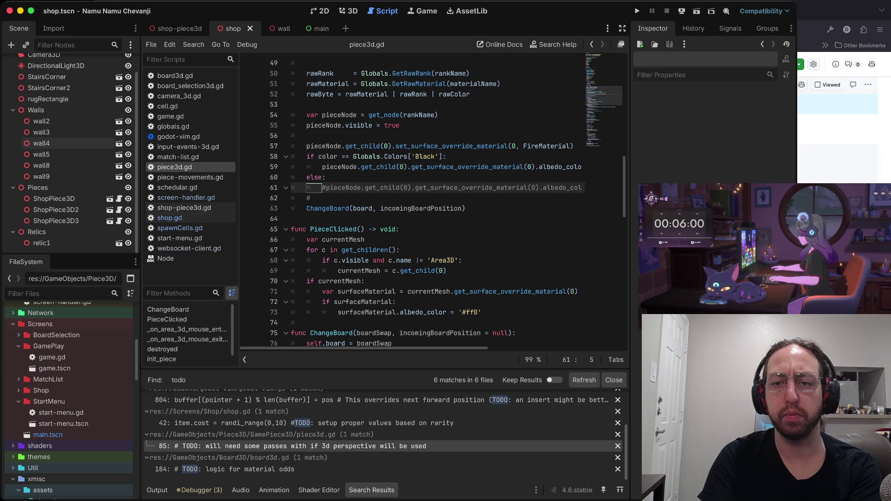
key("x")
key("j")
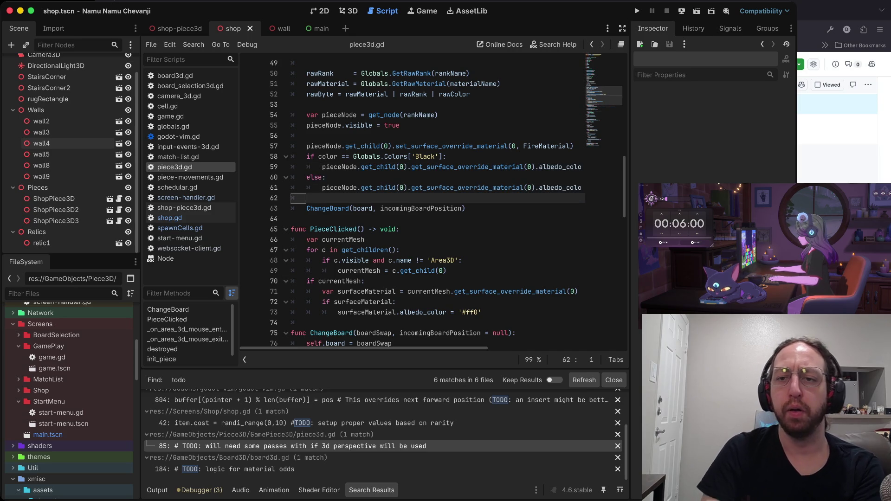
Re-comment the FireMaterial line 57 with # and run the game
scroll(432, 202, "up", 2)
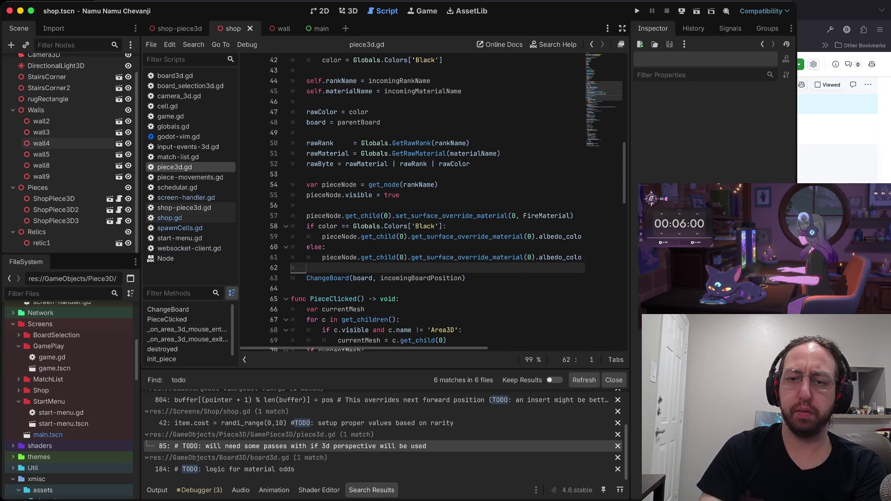
left_click(307, 216)
type("#")
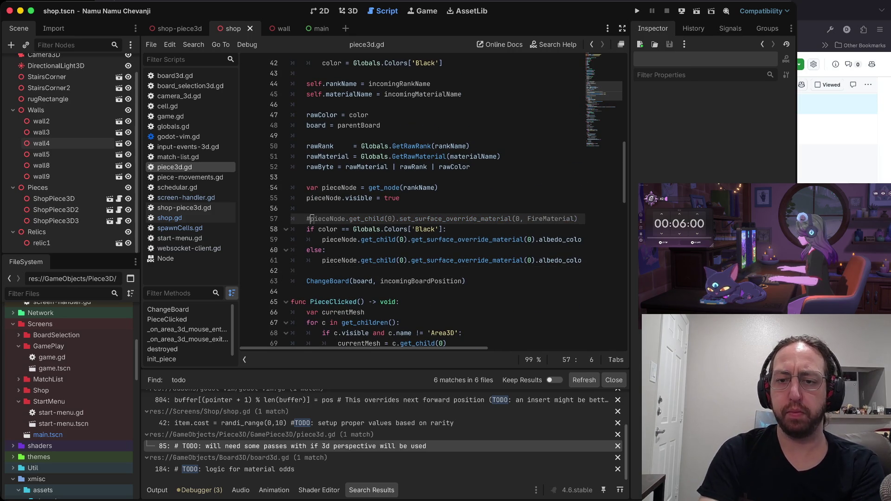
key("super+b")
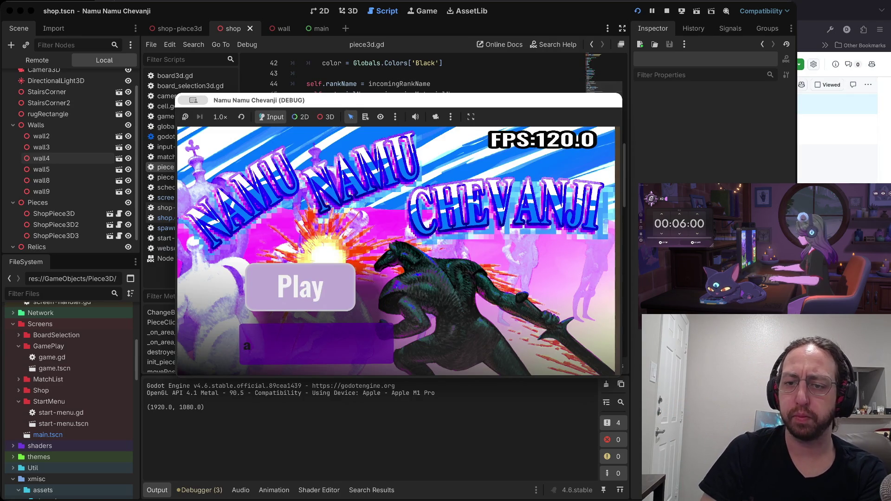
View a board's black and white pieces, stop, then relaunch the game as 2 instances
left_click(300, 286)
left_click(446, 231)
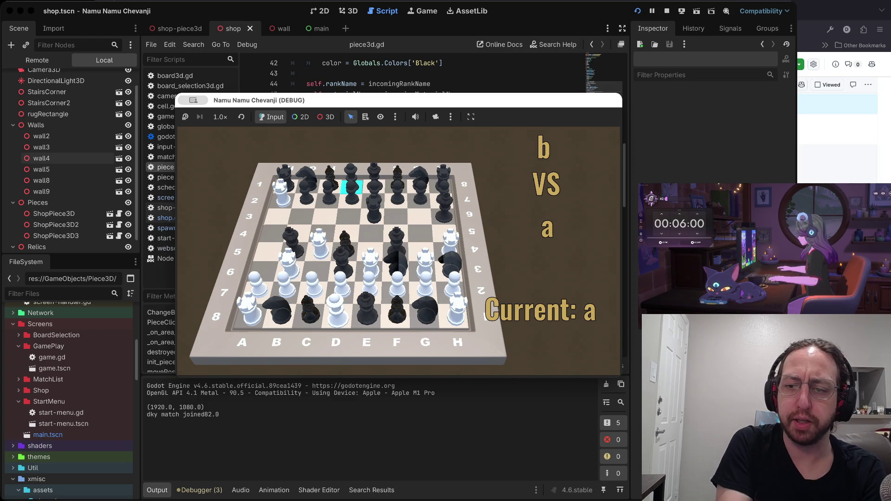
key("super+period")
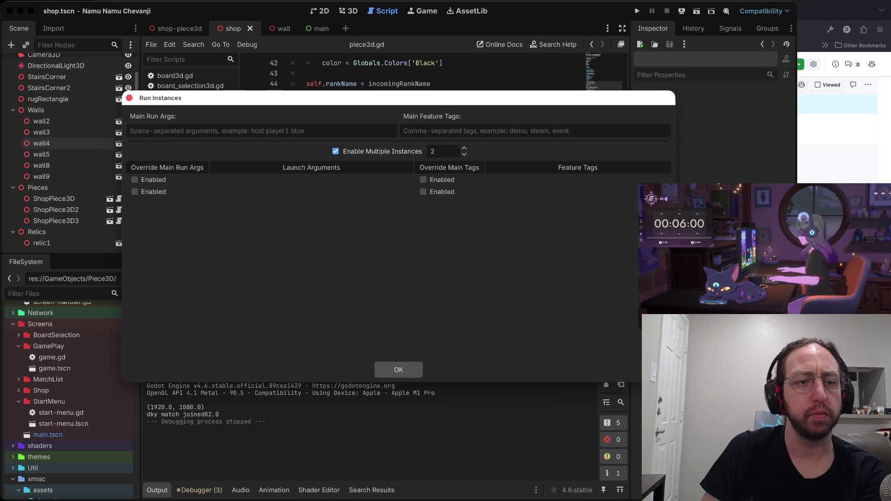
key("Return")
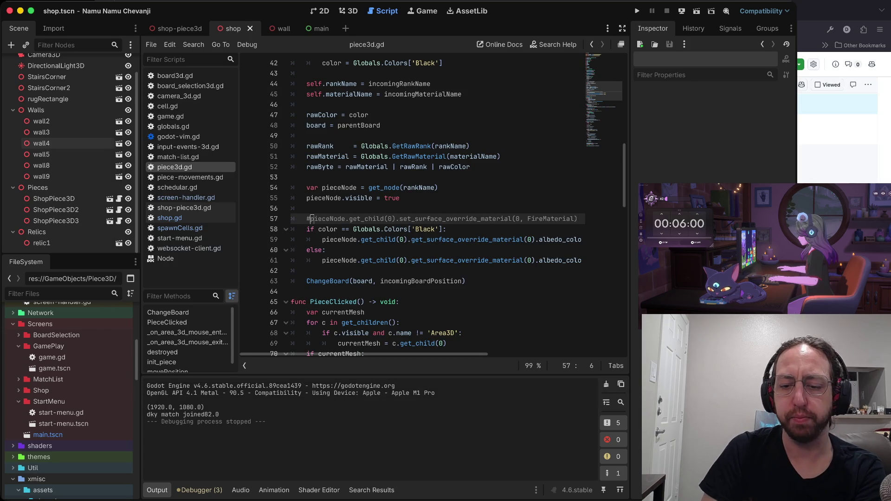
key("super+b")
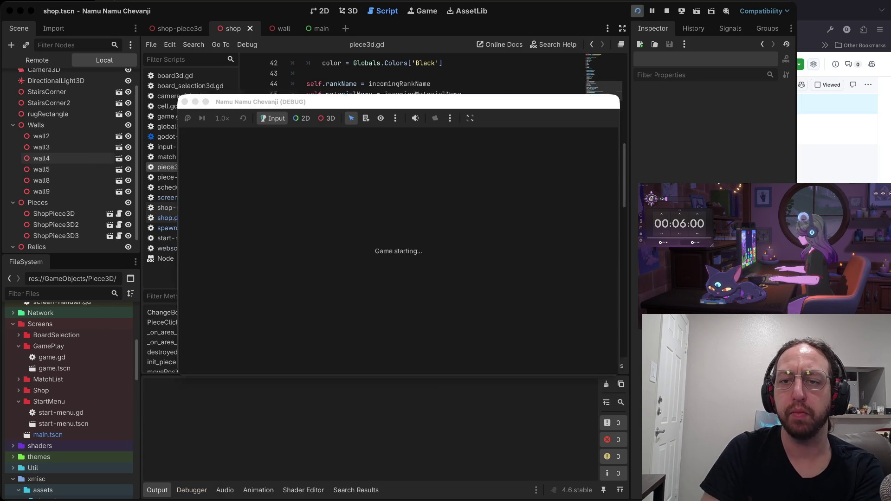